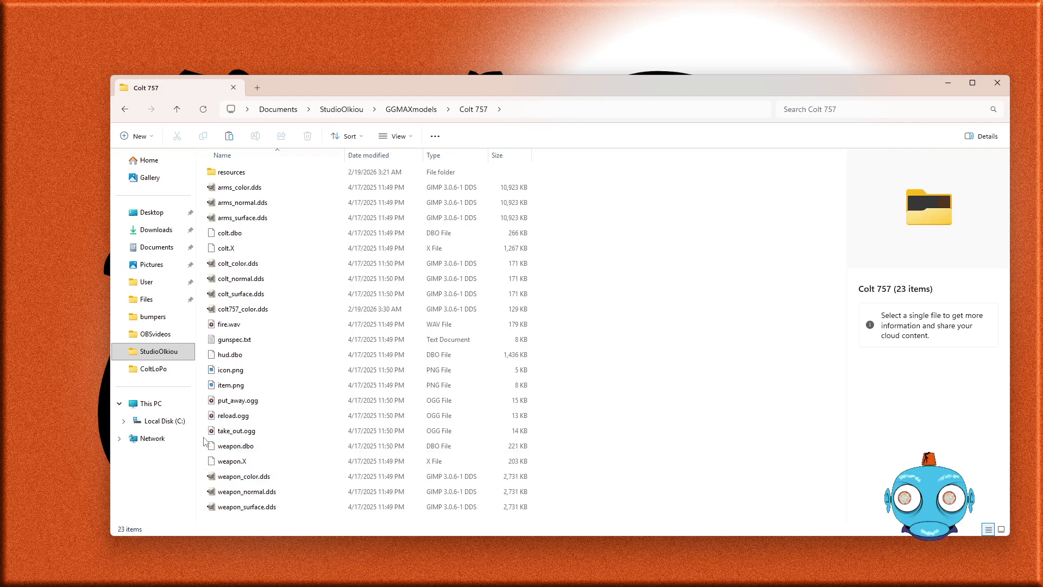
- Paste the copied colt468 files into the Colt 757 file list and scroll back to the top
right_click(205, 438)
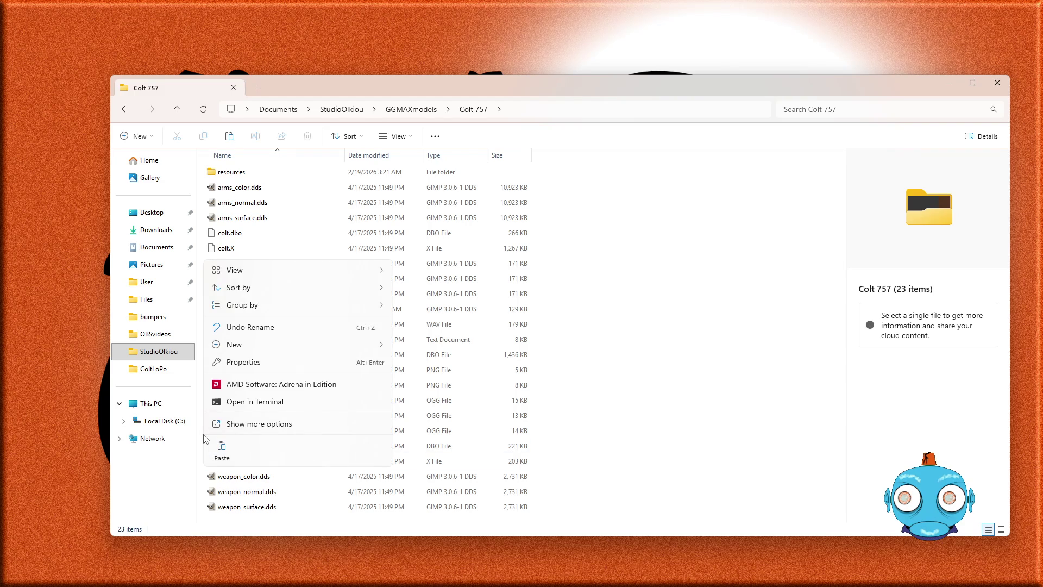
left_click(218, 446)
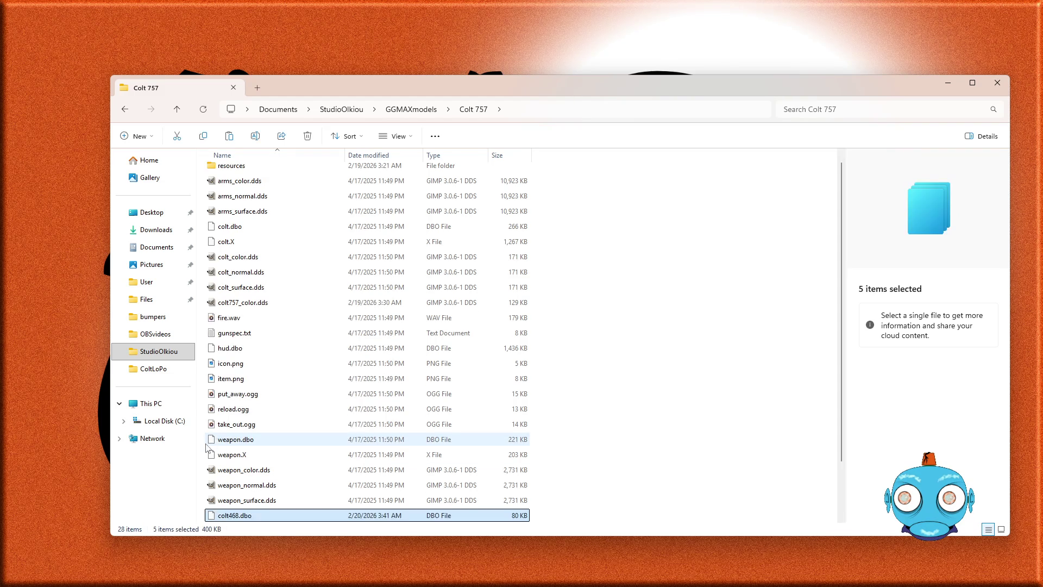
scroll(286, 419, "up", 1)
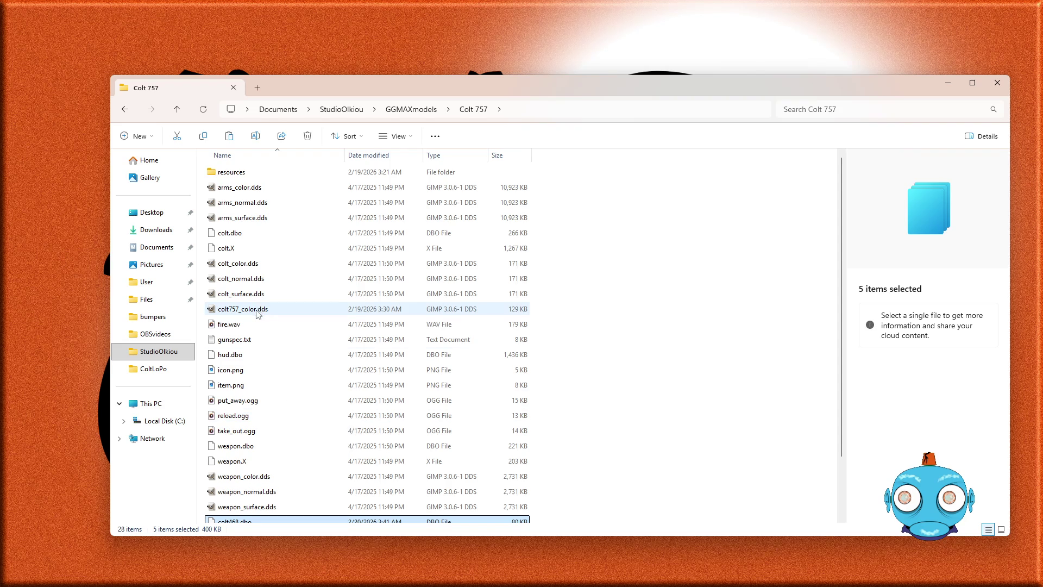
- Preview the colt textures, then delete the six files from colt.dbo through colt757_color.dds
left_click(257, 311)
left_click(255, 294)
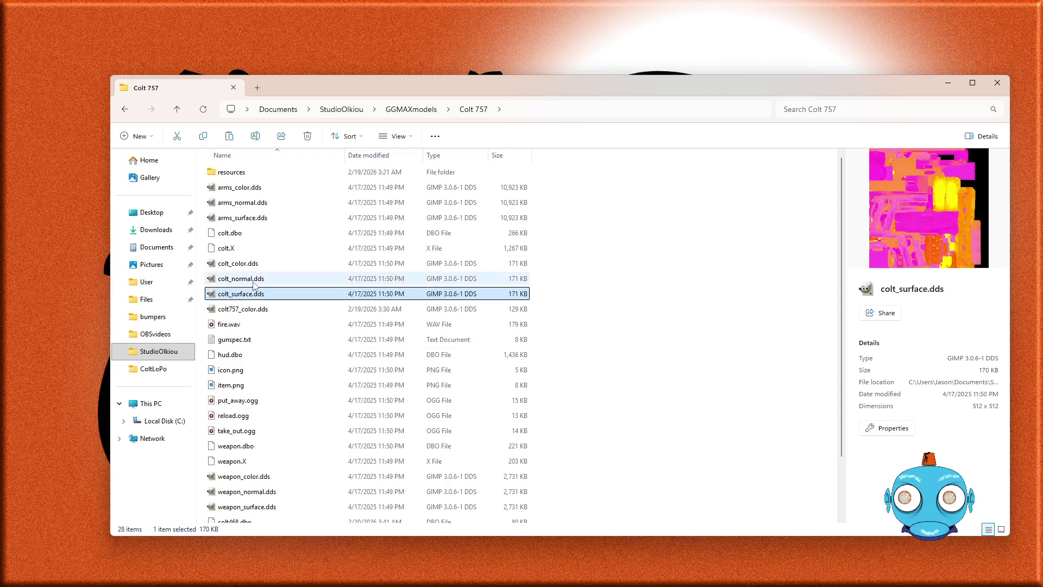
left_click(254, 280)
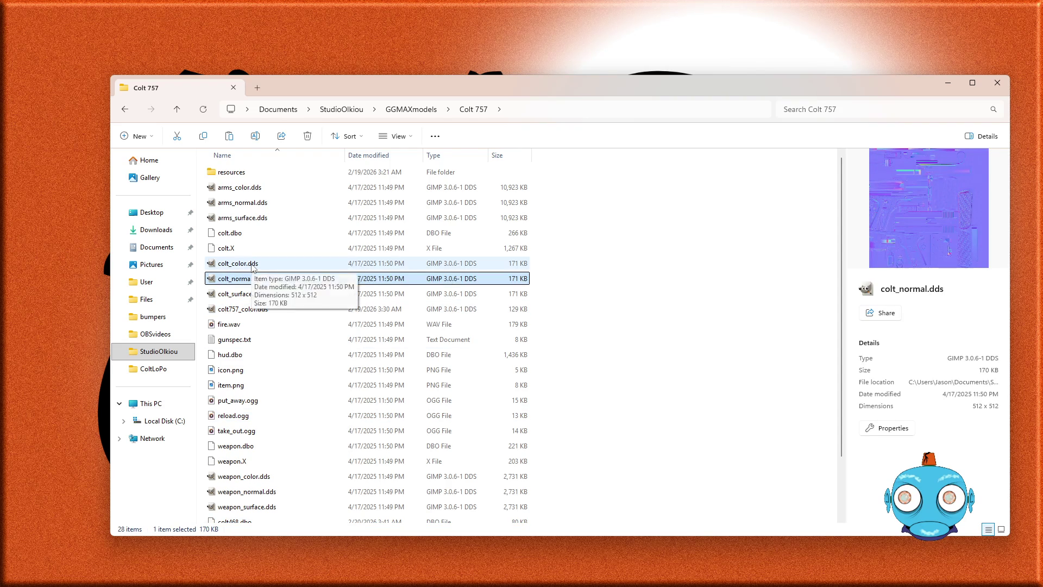
left_click(252, 265)
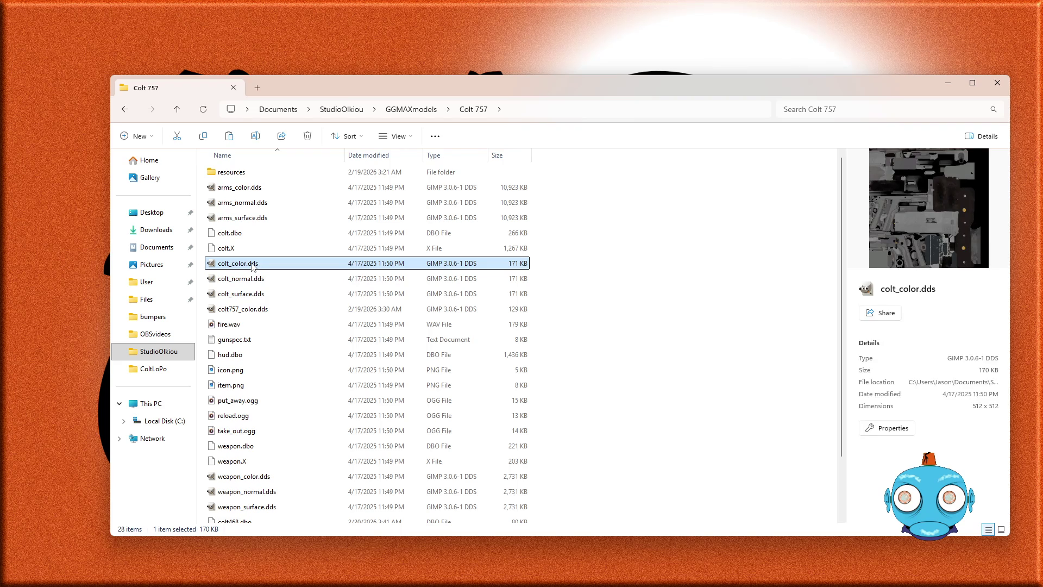
left_click(258, 311)
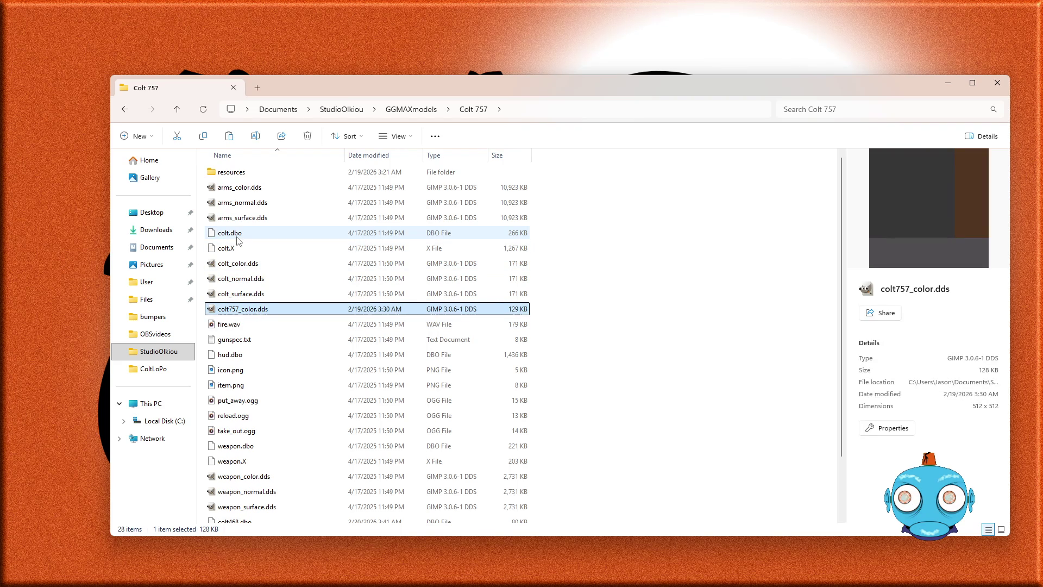
left_click(237, 234, "shift")
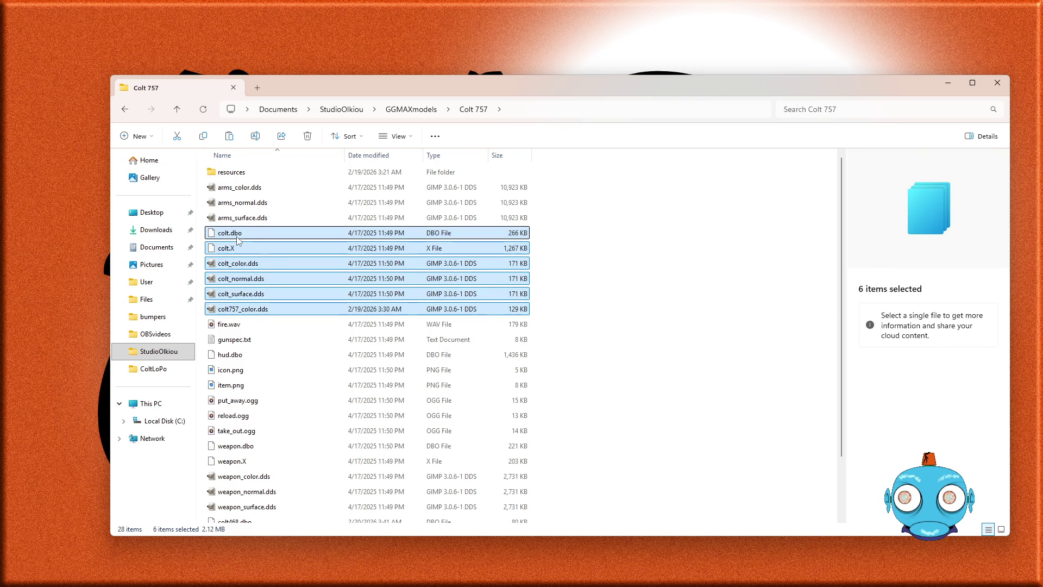
key("Delete")
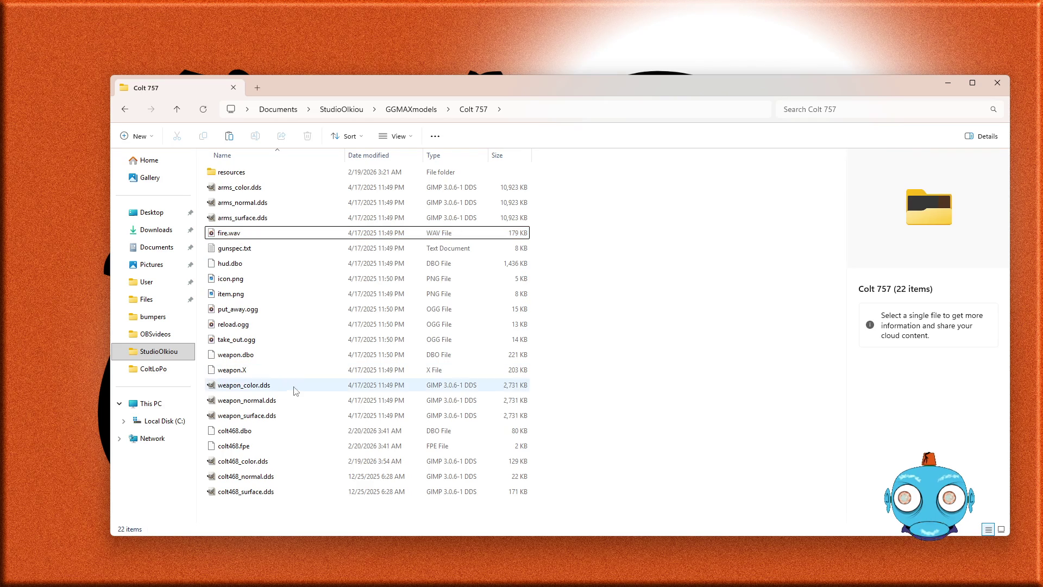
- Select the five files from weapon.dbo to weapon_surface.dds and delete them
left_click(247, 357)
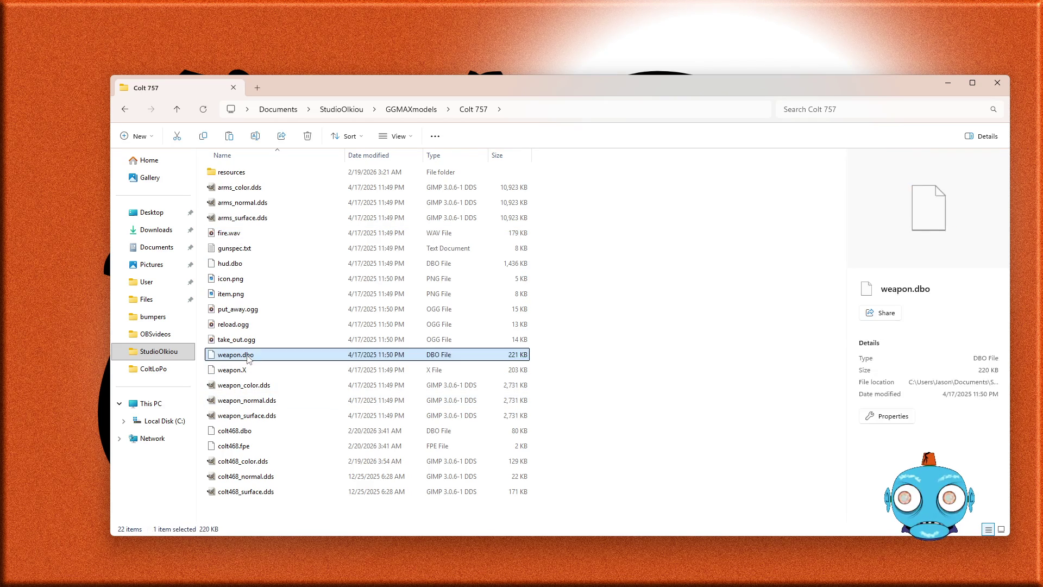
left_click(267, 417, "shift")
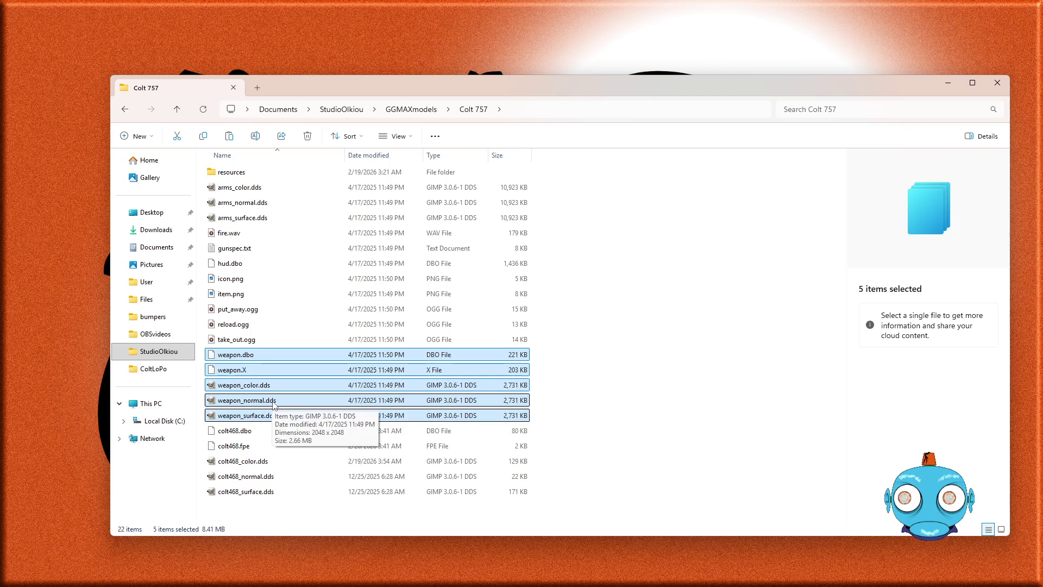
key("Delete")
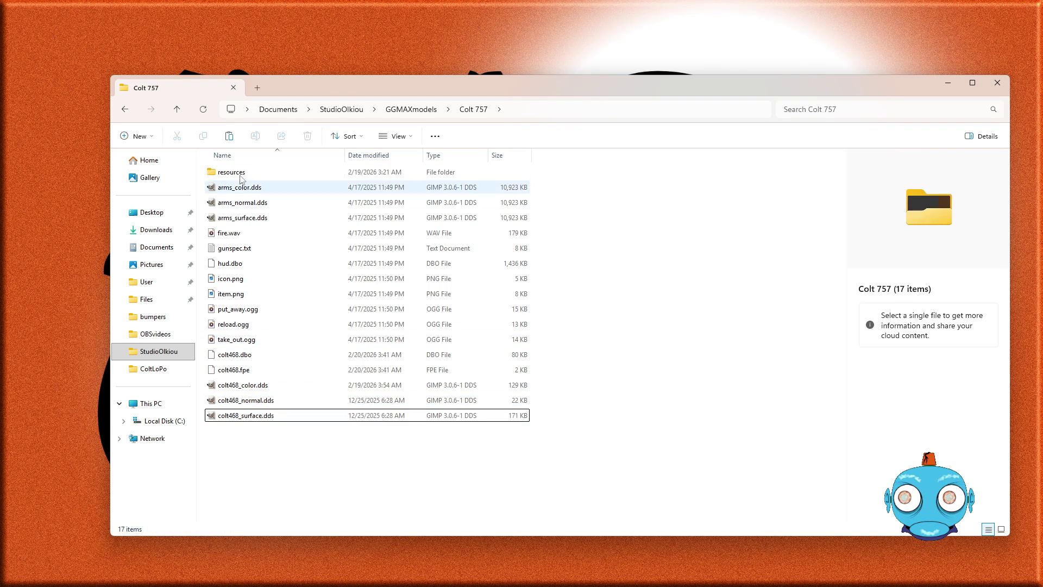
left_click(242, 172)
double_click(243, 173)
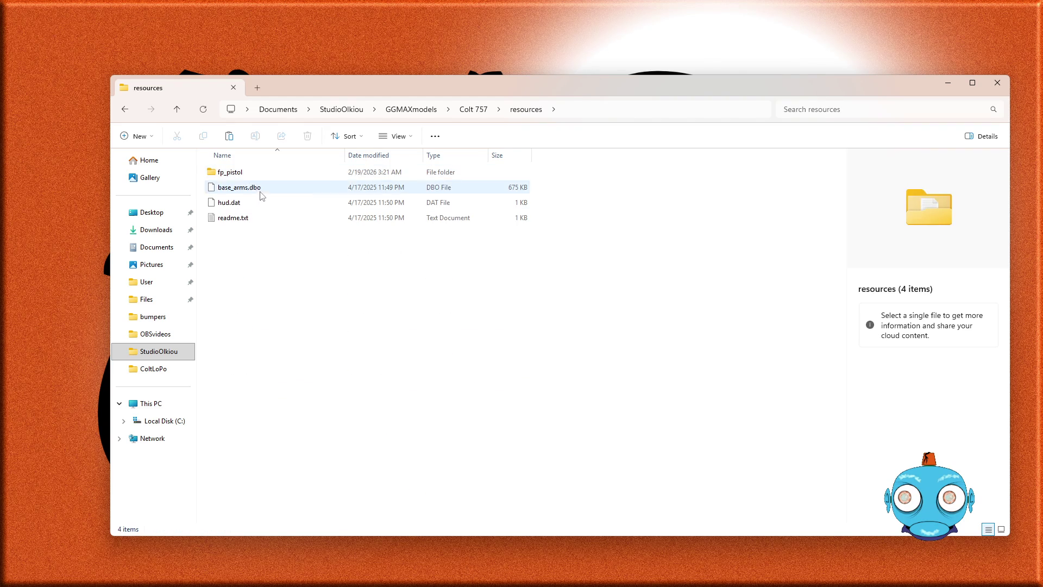
double_click(236, 172)
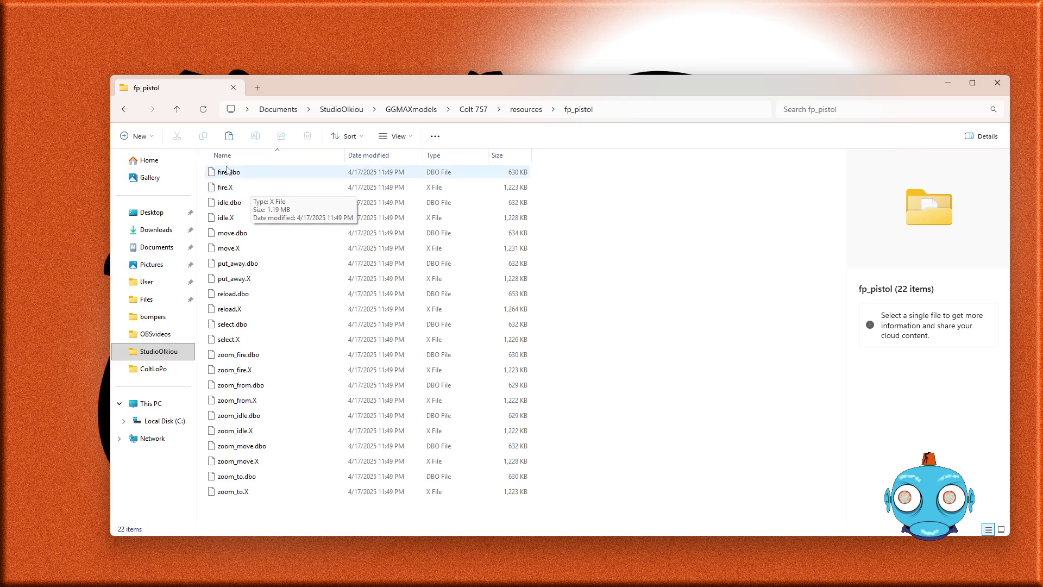
left_click(126, 113)
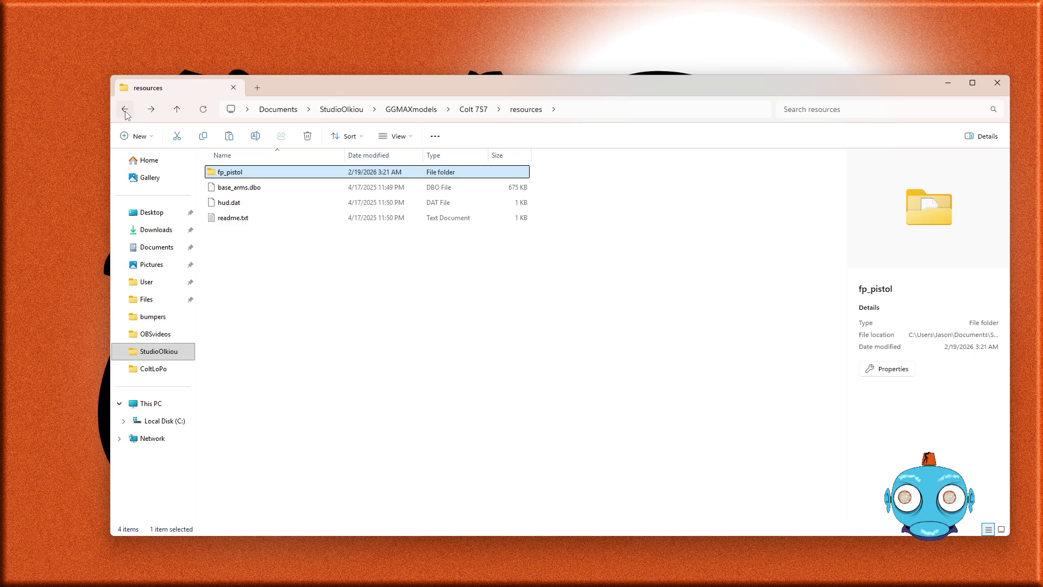
left_click(126, 113)
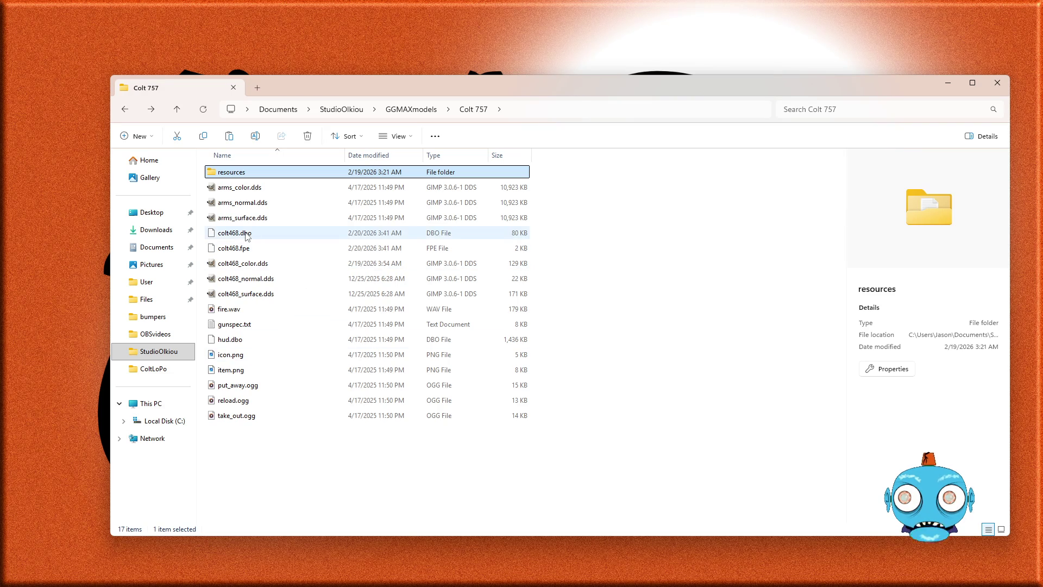
- Duplicate colt468.dbo and its color, normal and surface .dds textures in the Colt 757 folder
left_click(287, 237)
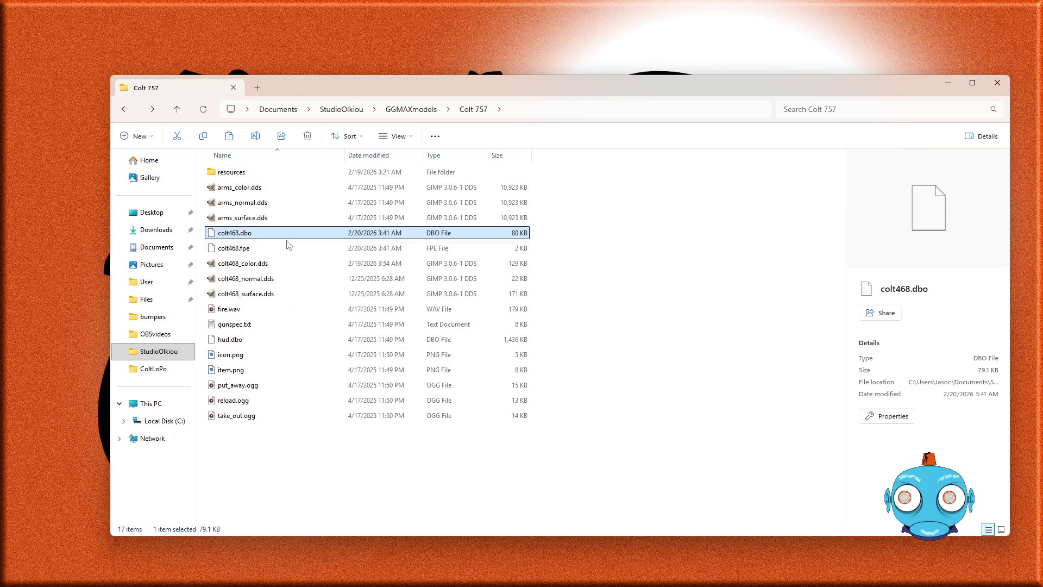
left_click(258, 266, "ctrl")
left_click(260, 280, "ctrl")
left_click(262, 295, "ctrl")
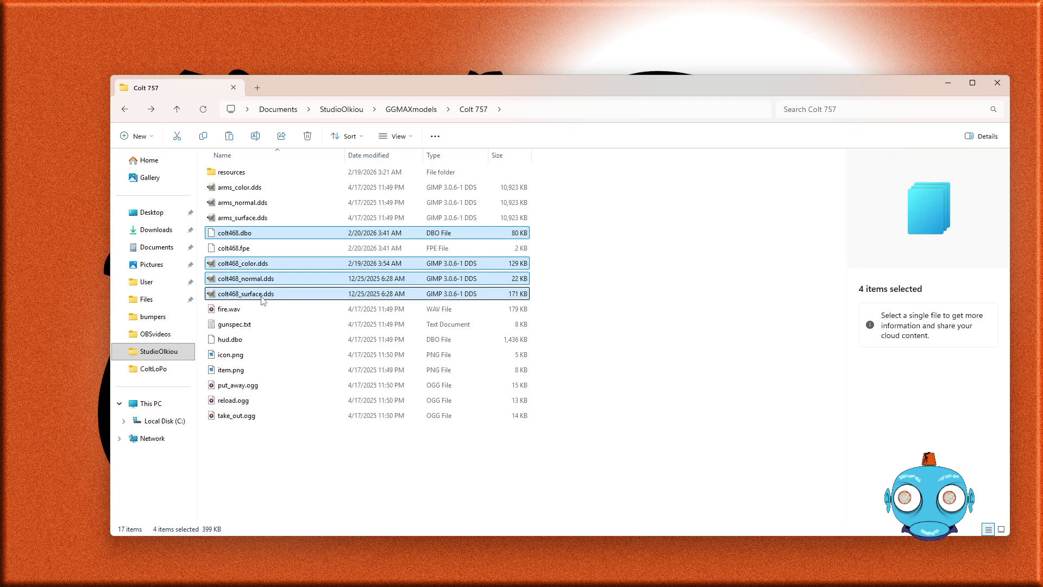
right_click(253, 467)
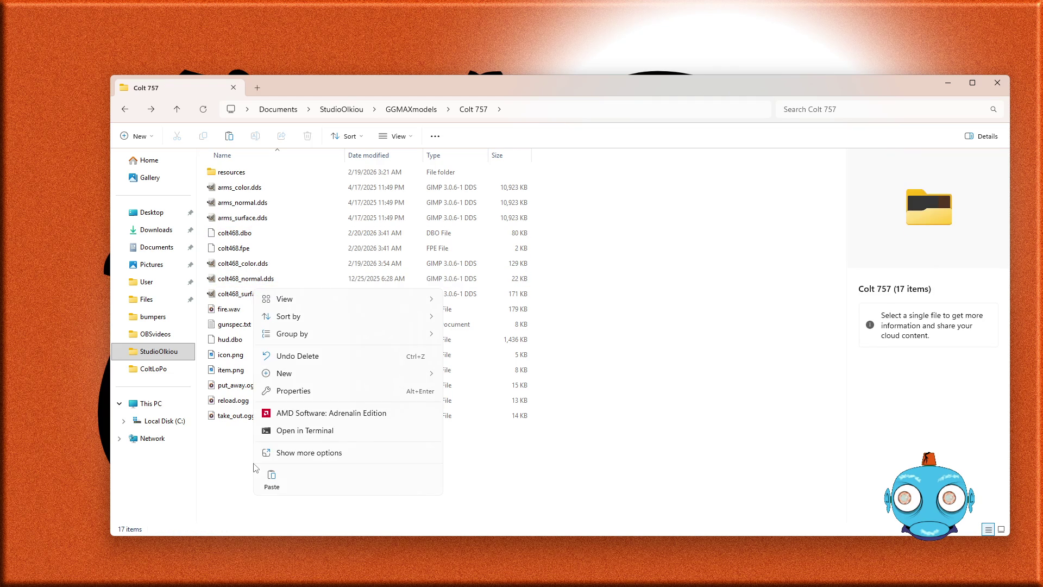
left_click(271, 477)
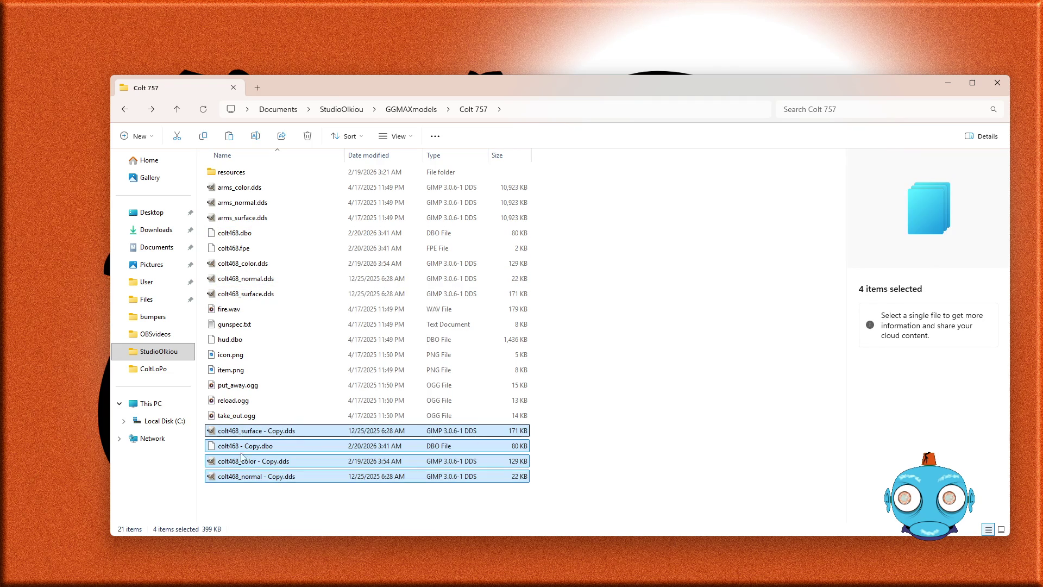
left_click(230, 500)
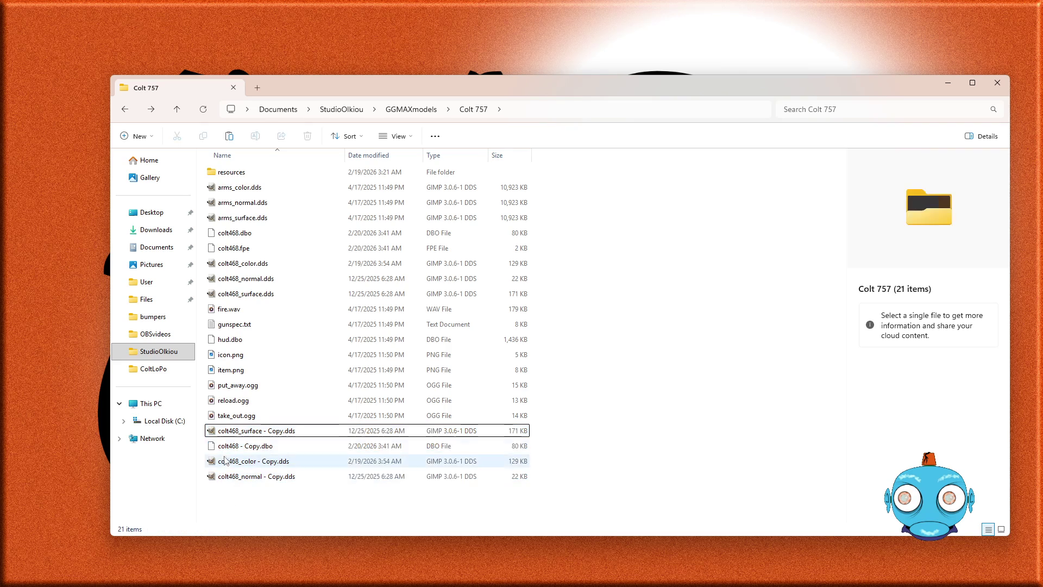
- Rename the colt468_surface copy to weapon_surface - Copy.dds
left_click(226, 435)
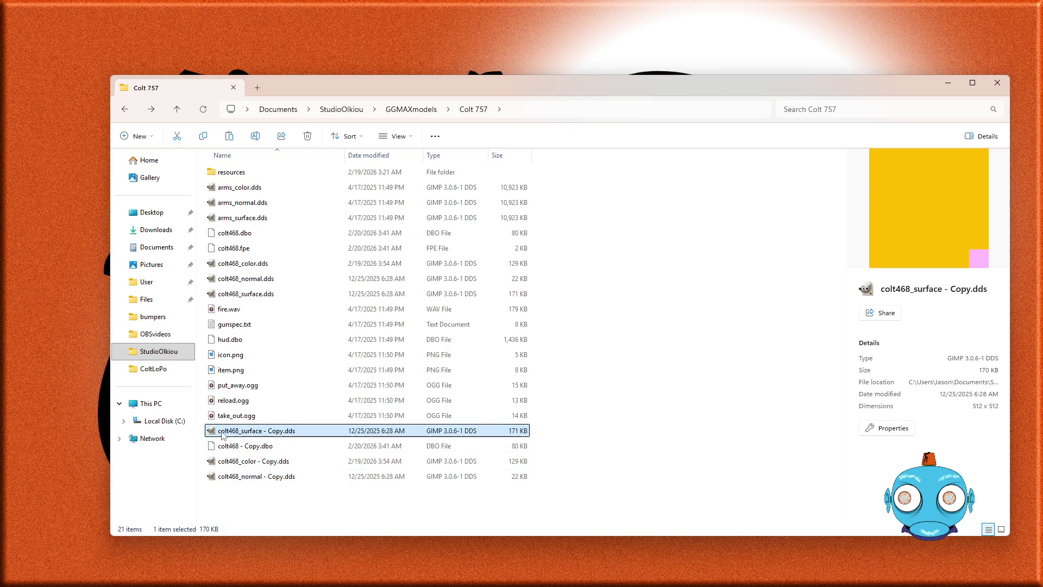
left_click(222, 435)
left_click(218, 430)
type("wea")
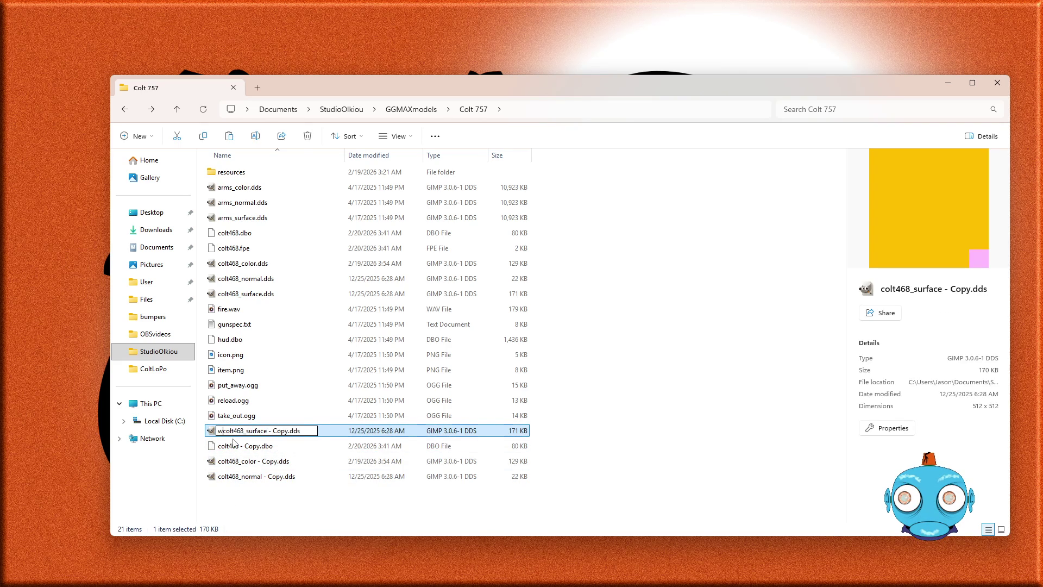
type("pom")
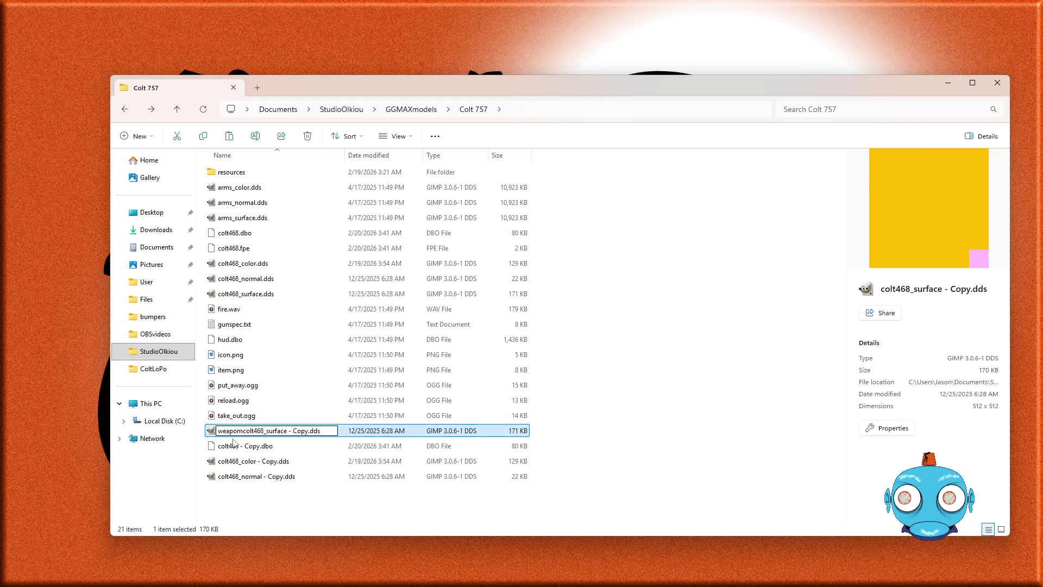
key("BackSpace")
type("n")
key("Delete")
key("Delete")
key("Delete")
key("Return")
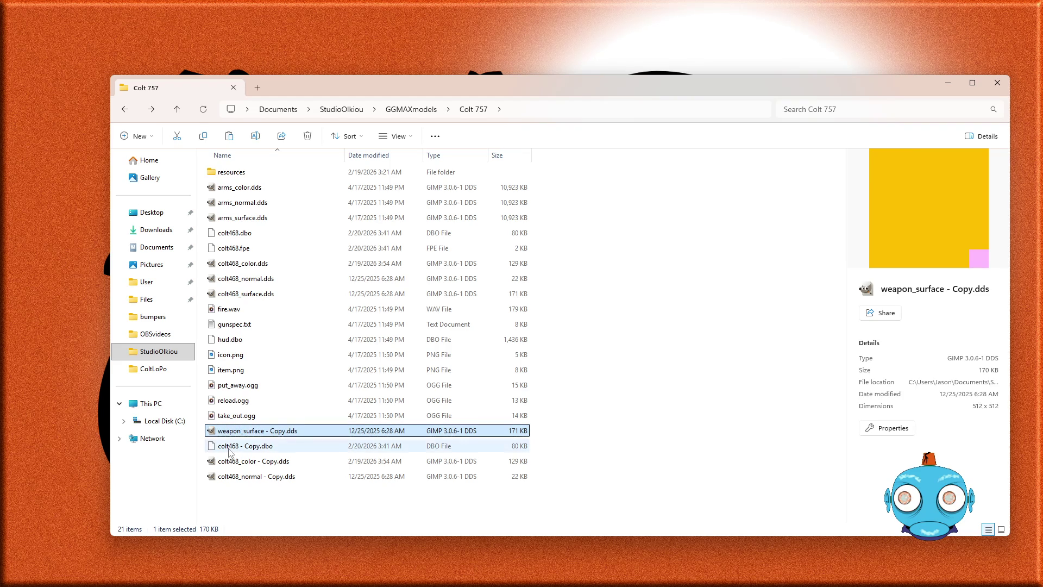
- Rename the copied colt468 model file to weapon.dbo
left_click(229, 450)
key("F2")
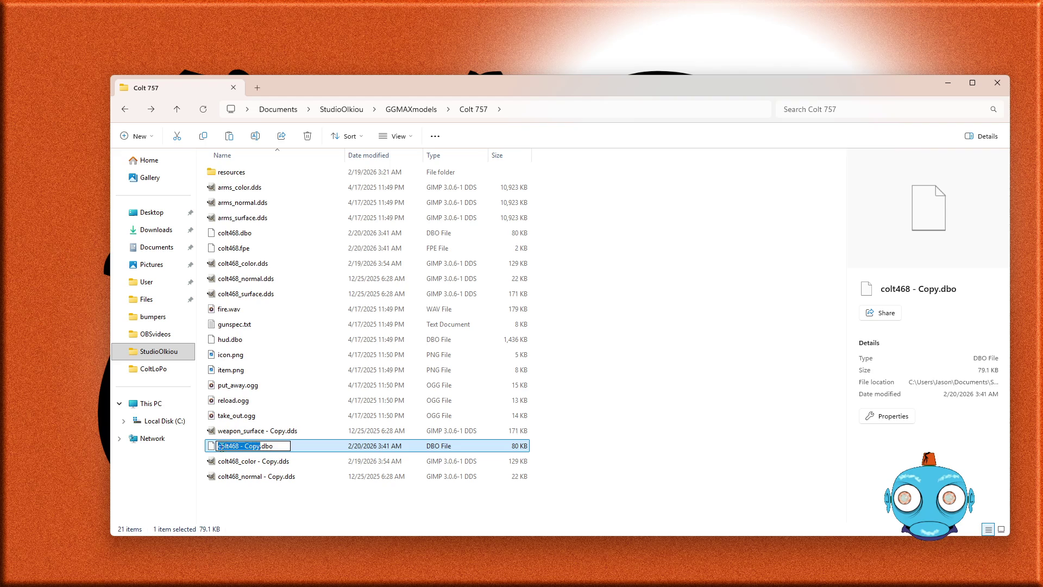
left_click(220, 447)
type("wea")
type("pon")
key("Delete")
key("Delete")
key("Delete")
key("Delete")
key("Delete")
key("Delete")
key("Return")
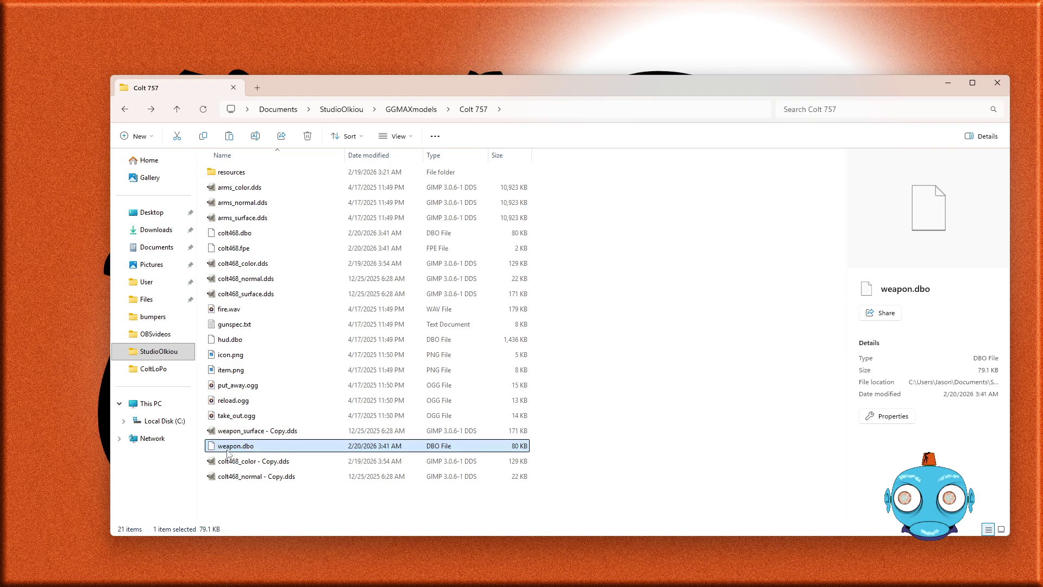
- Strip ' - Copy' so the surface texture becomes weapon_surface.dds
left_click(259, 432)
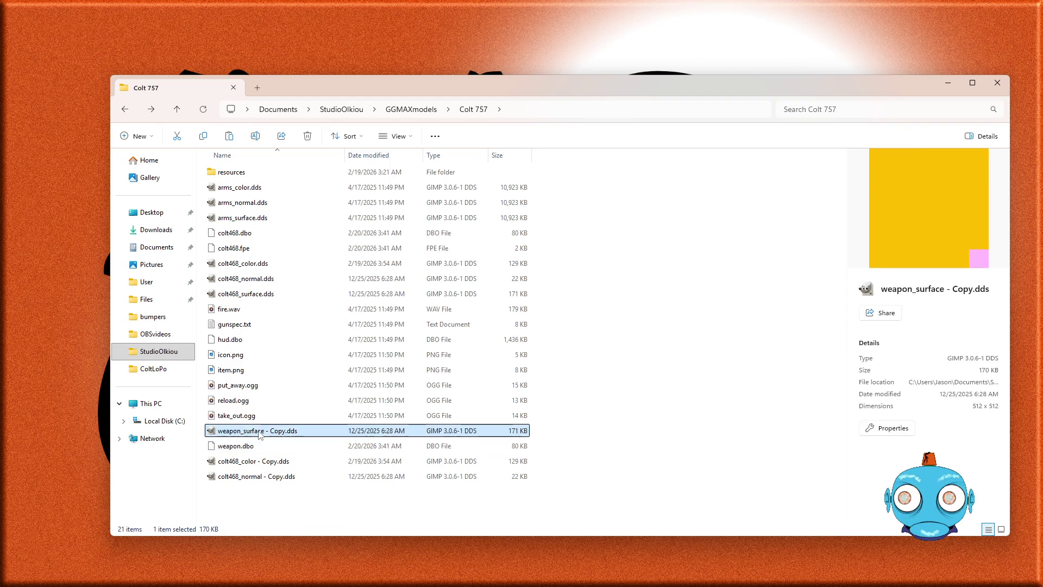
left_click(259, 433)
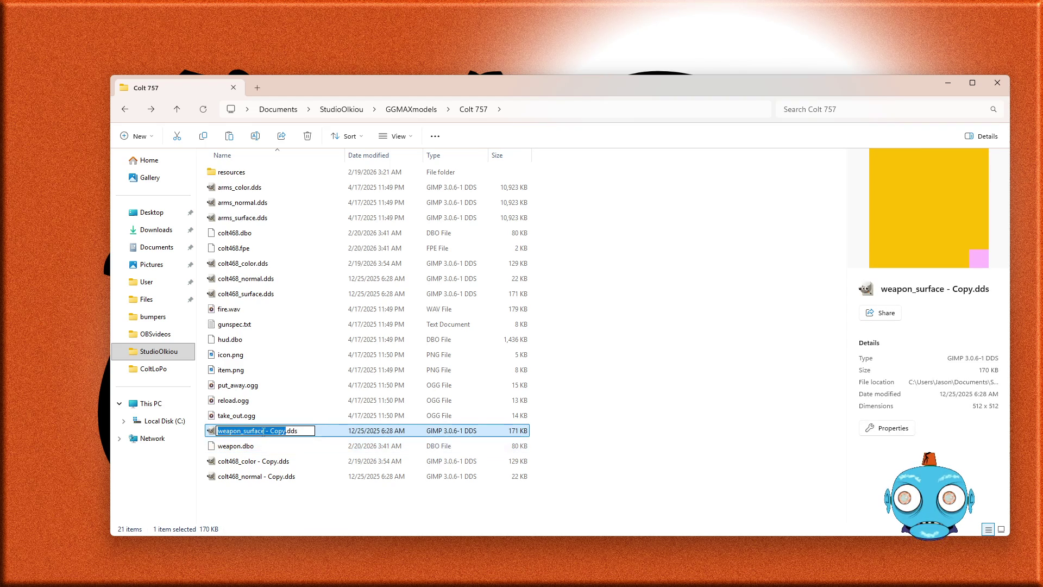
left_click(264, 431)
key("Delete")
key("Delete")
key("Delete")
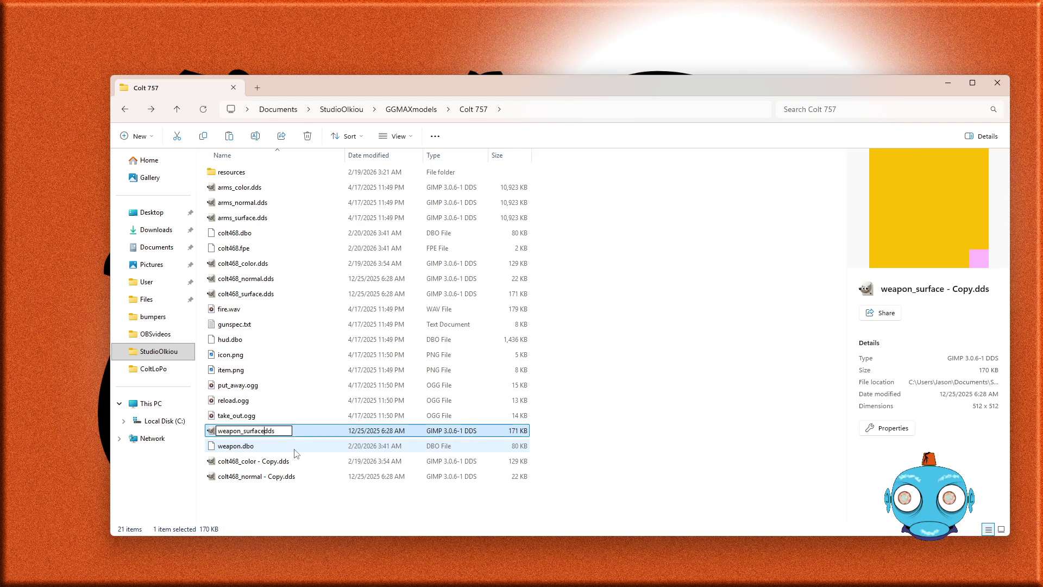
type(".")
key("Return")
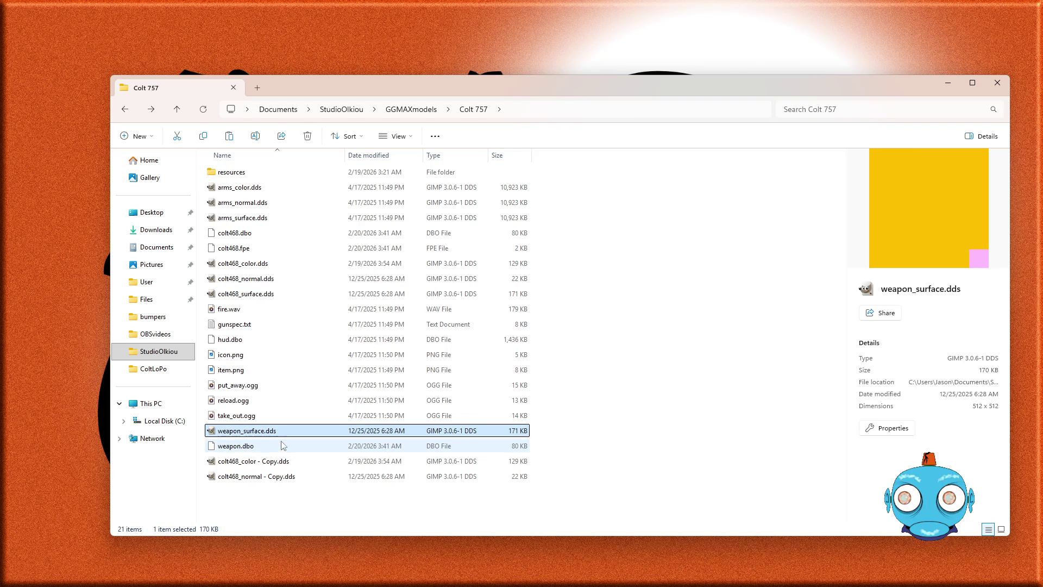
- Rename the copied colour texture to weapon_color.dds
left_click(241, 462)
key("F2")
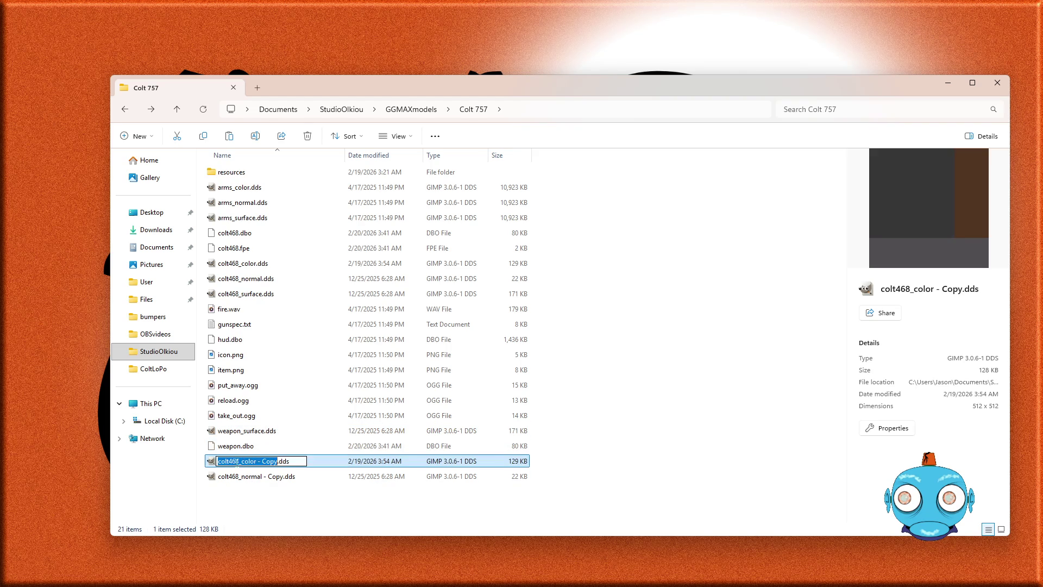
left_click(222, 462)
type("weapon")
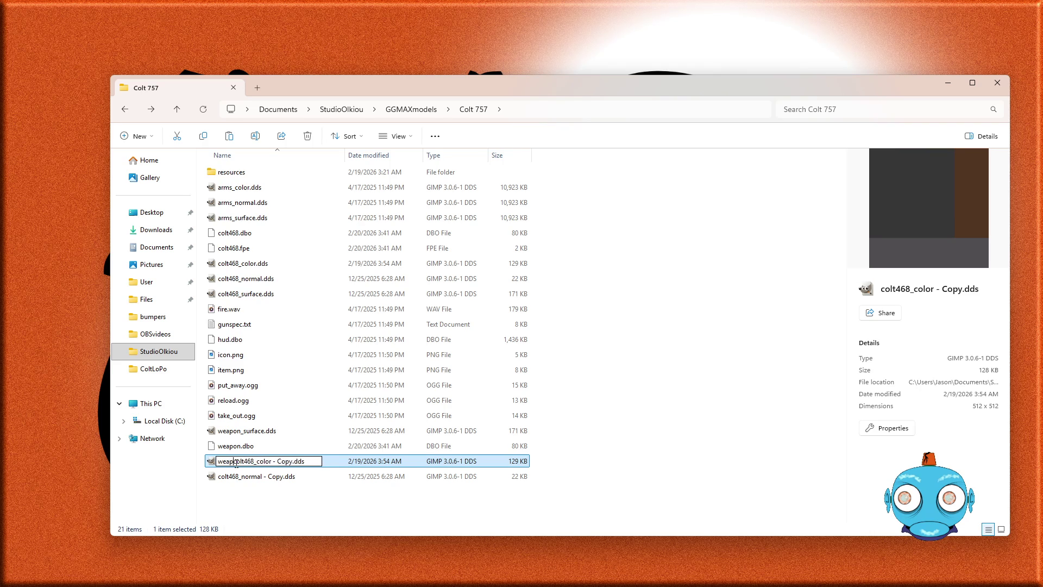
key("Delete")
key("Delete")
key("Delete")
key("Delete")
key("Delete")
key("Delete")
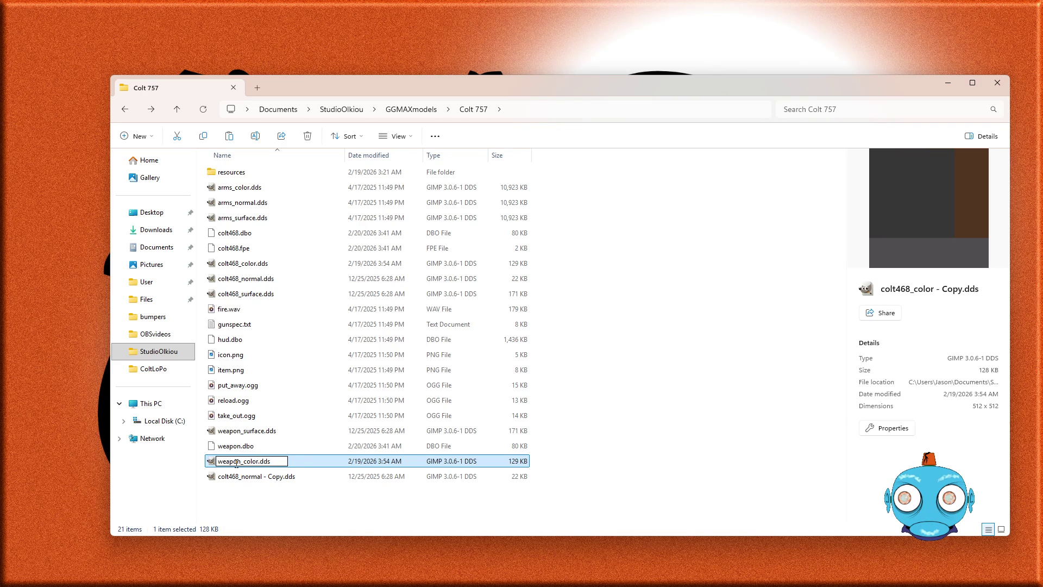
key("Return")
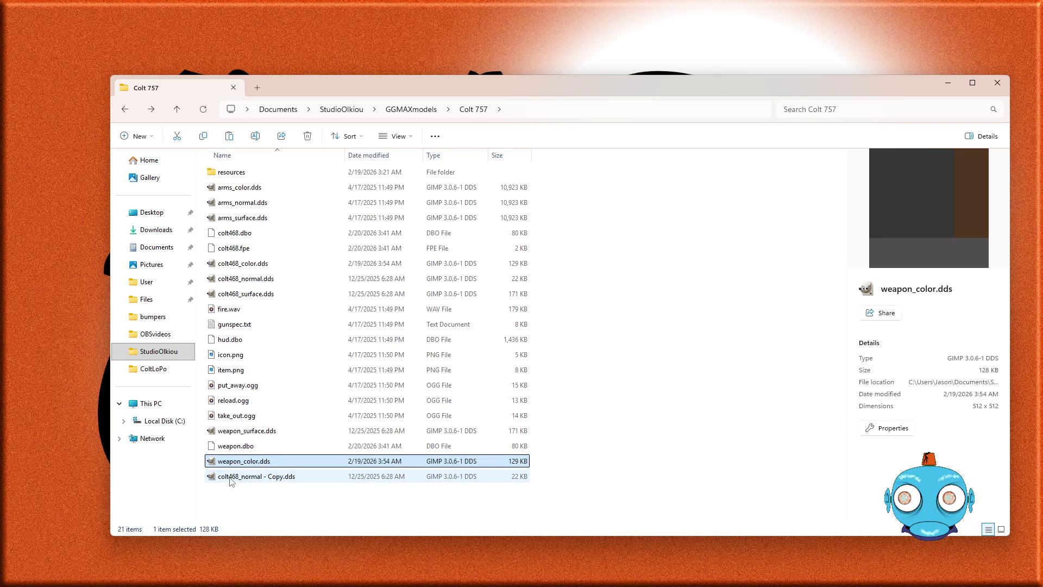
- Rename the copied normal texture to weapon_normal.dds and open a second Explorer window
left_click(231, 482)
key("F2")
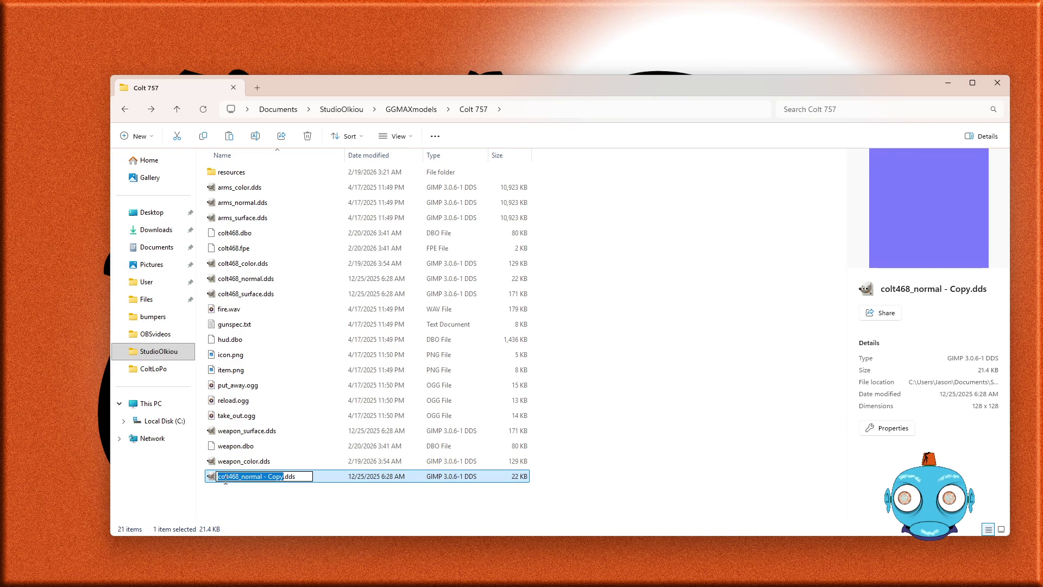
key("Right")
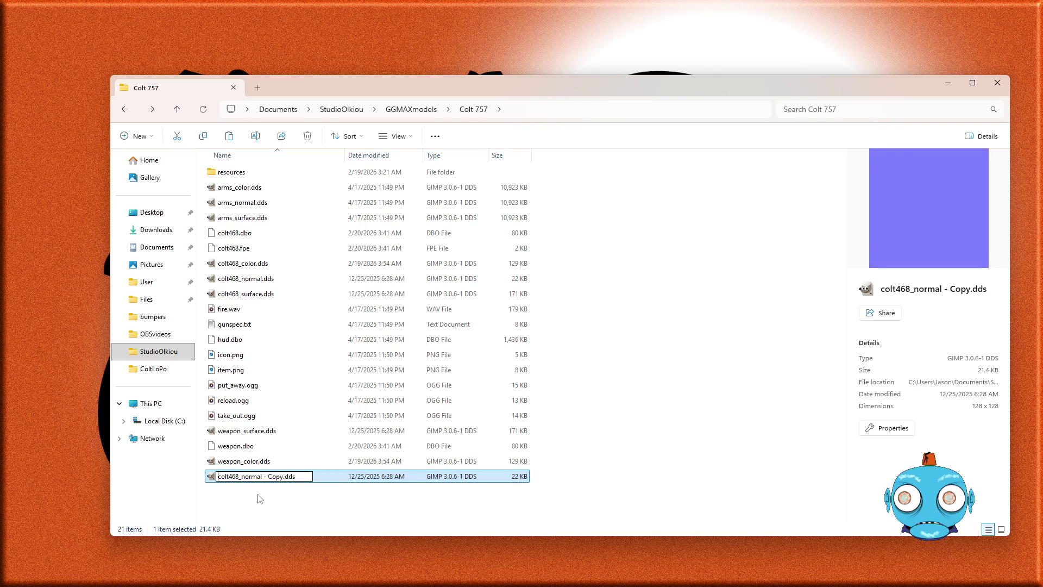
key("Home")
type("w")
type("pon")
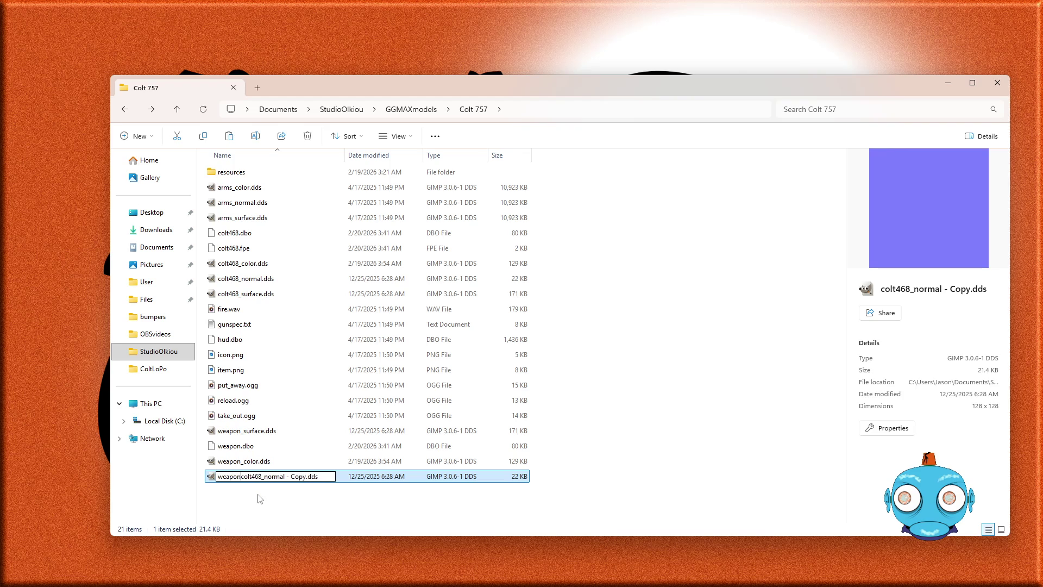
key("Delete")
key("Delete")
key("Delete")
key("Right")
key("Right")
key("Right")
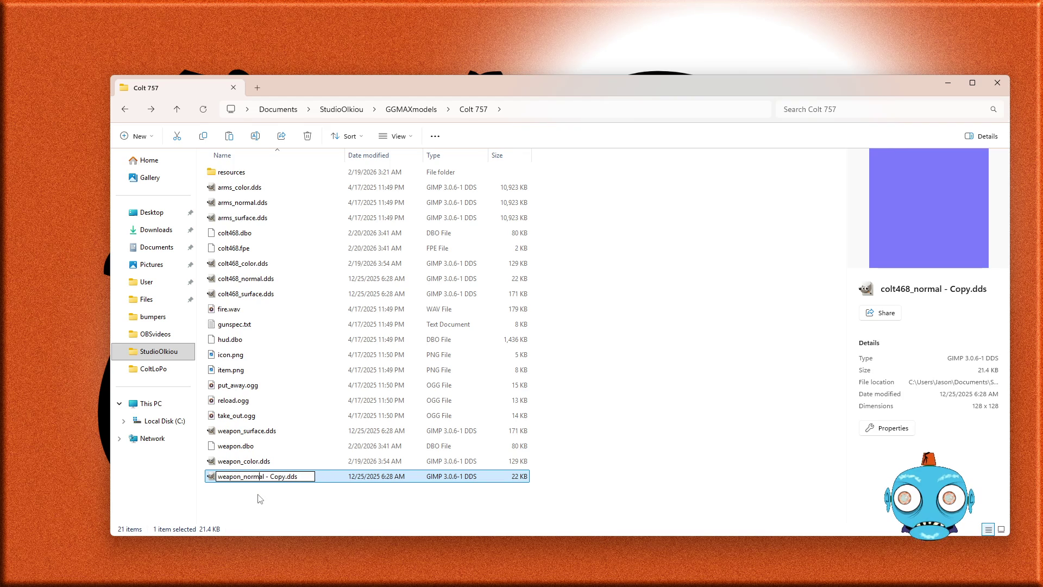
key("Delete")
key("Delete")
key("Delete")
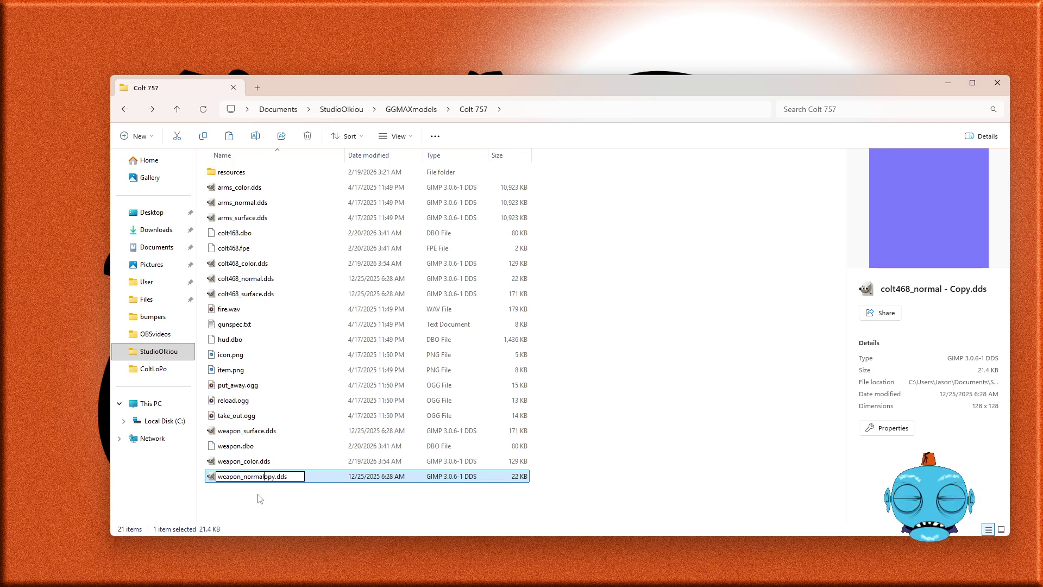
key("Delete")
key("Return")
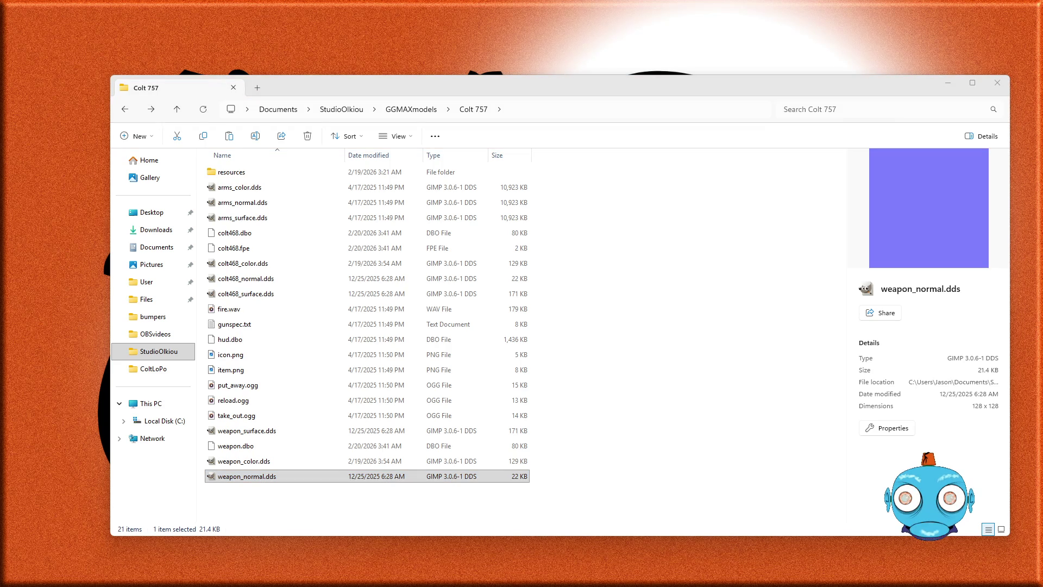
key("super+e")
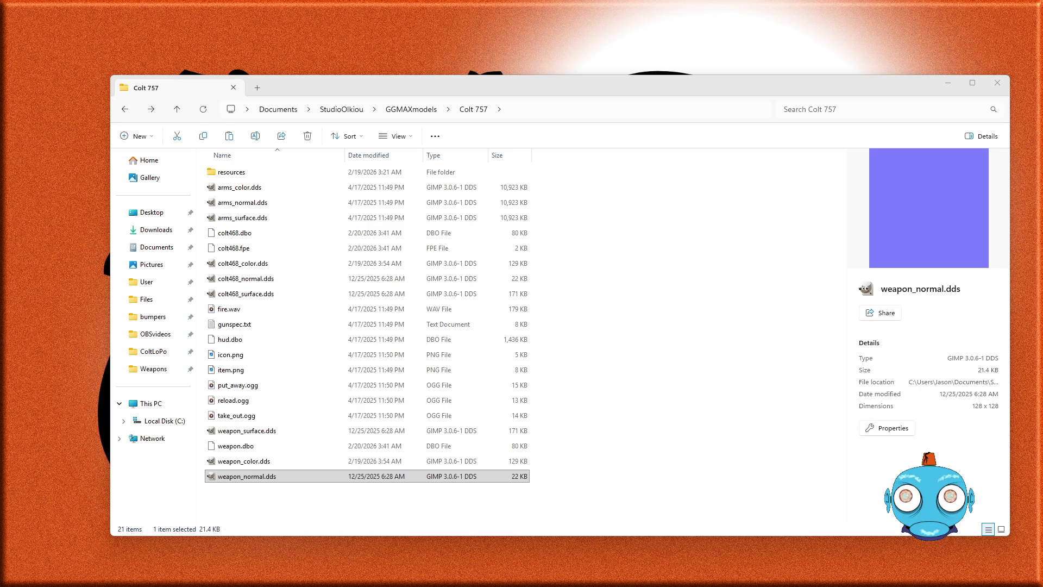
- Read the Gun weapons list on page 4 of the Max weapons guide, then return to Explorer
mouse_move(1042, 51)
left_mouse_down()
mouse_move(723, 51)
mouse_move(573, 33)
left_mouse_up()
scroll(636, 364, "down", 15)
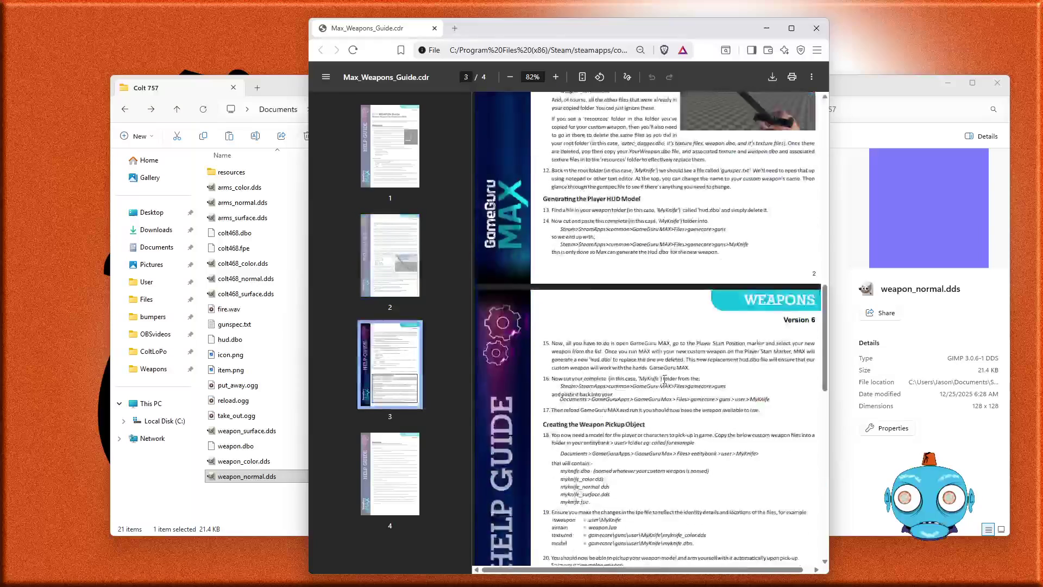
scroll(635, 367, "down", 5)
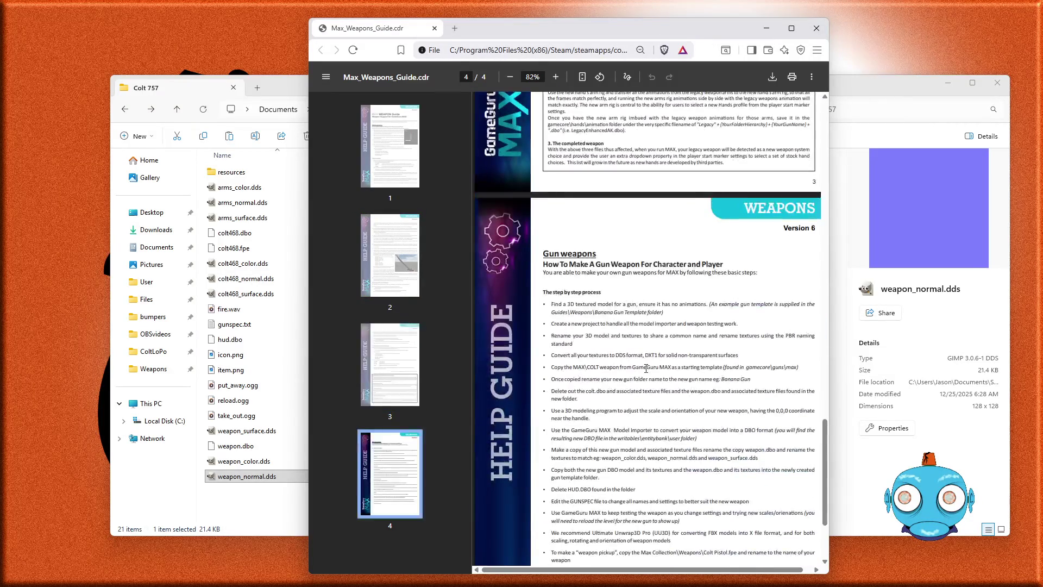
scroll(645, 369, "down", 2)
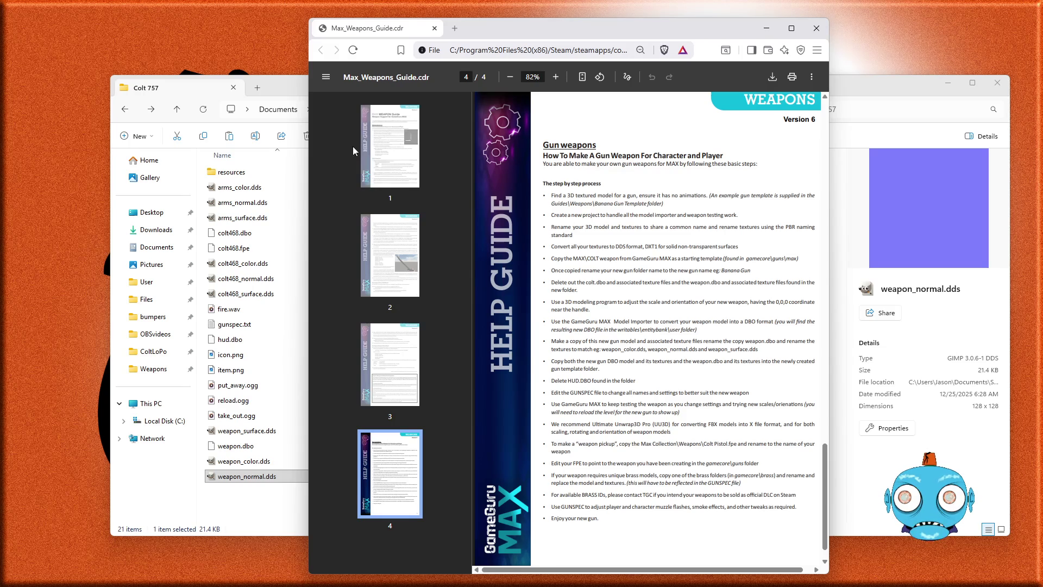
left_click(275, 86)
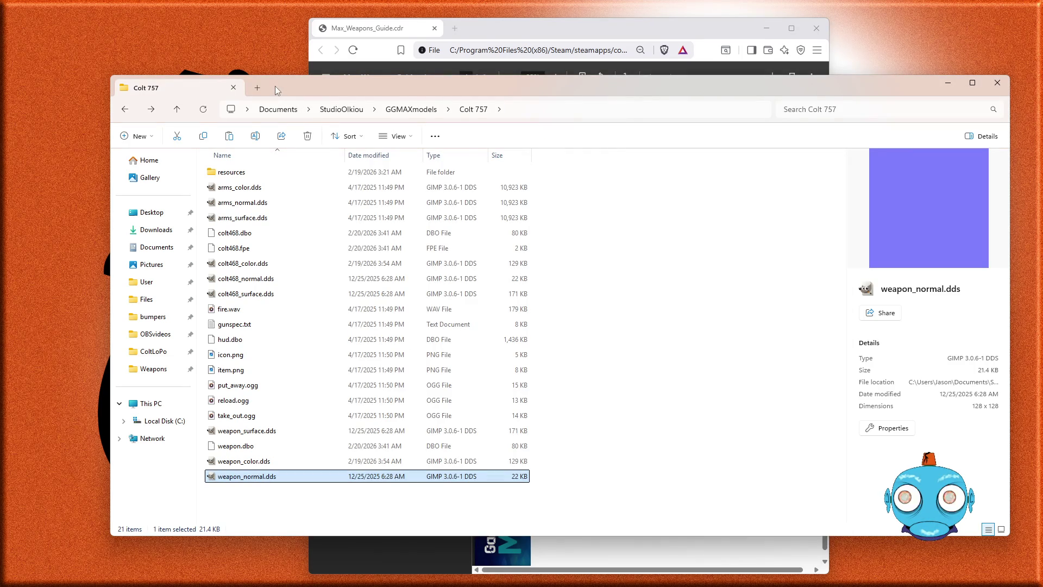
- In GGMAXmodels, change the folder name from Colt 757 to Colt 468, then switch back to the guide
left_click(124, 112)
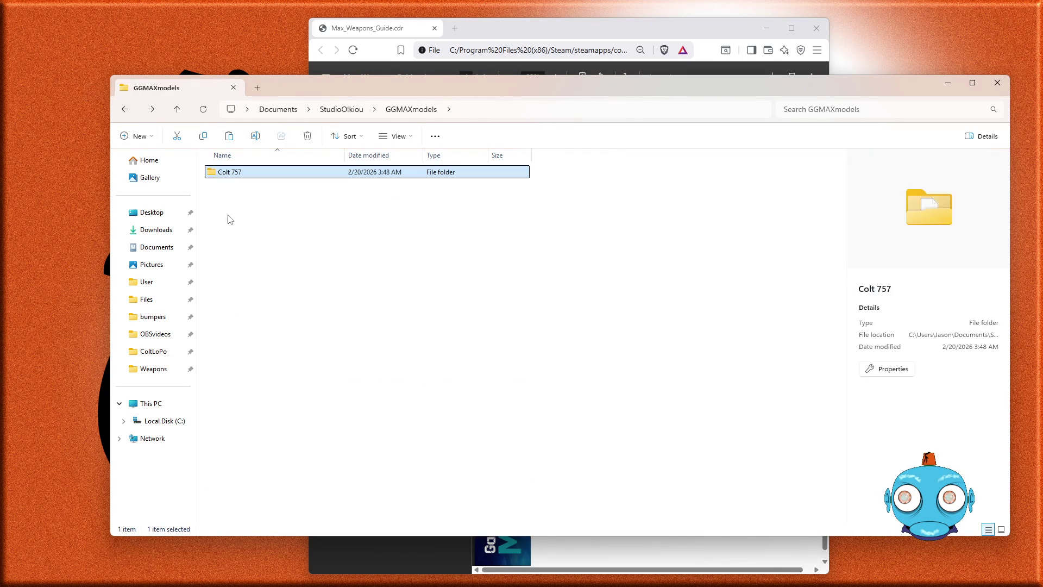
left_click(237, 173)
left_click(244, 173)
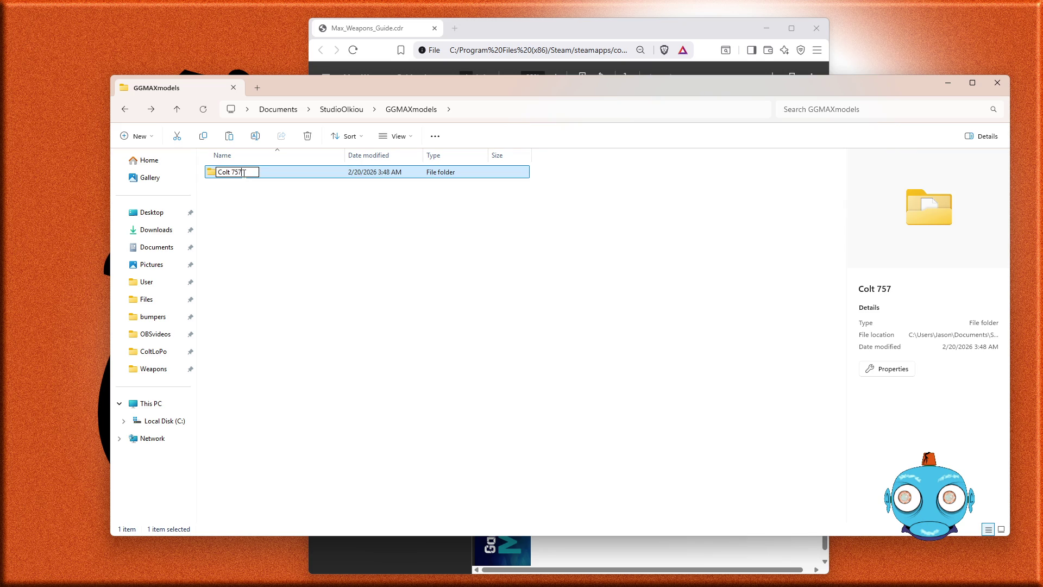
key("BackSpace")
key("BackSpace")
key("BackSpace")
type("468")
key("Return")
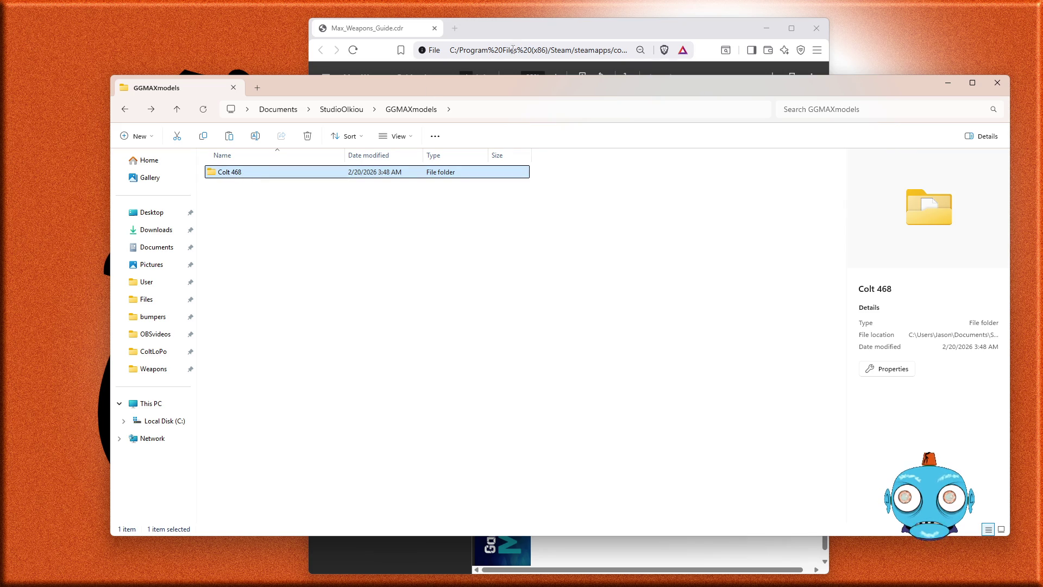
left_click(549, 25)
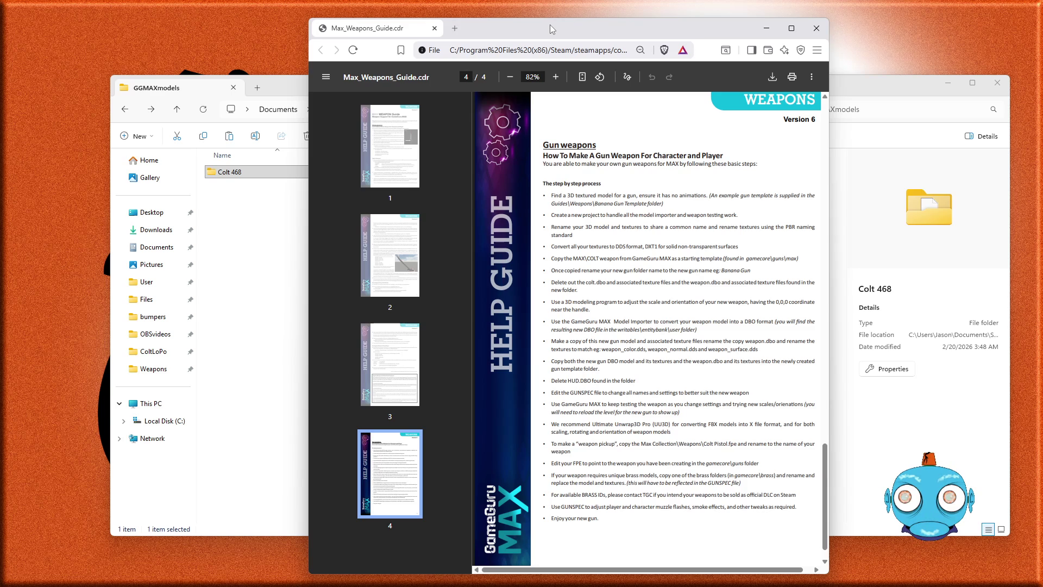
- Delete hud.dbo from the Colt 468 folder and open gunspec.txt in Notepad
double_click(245, 173)
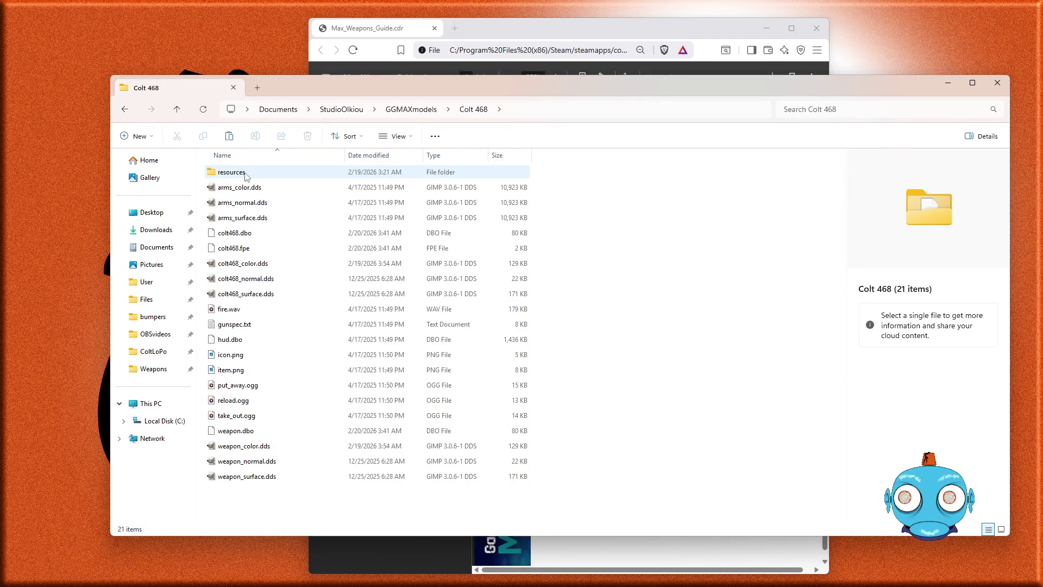
left_click(225, 342)
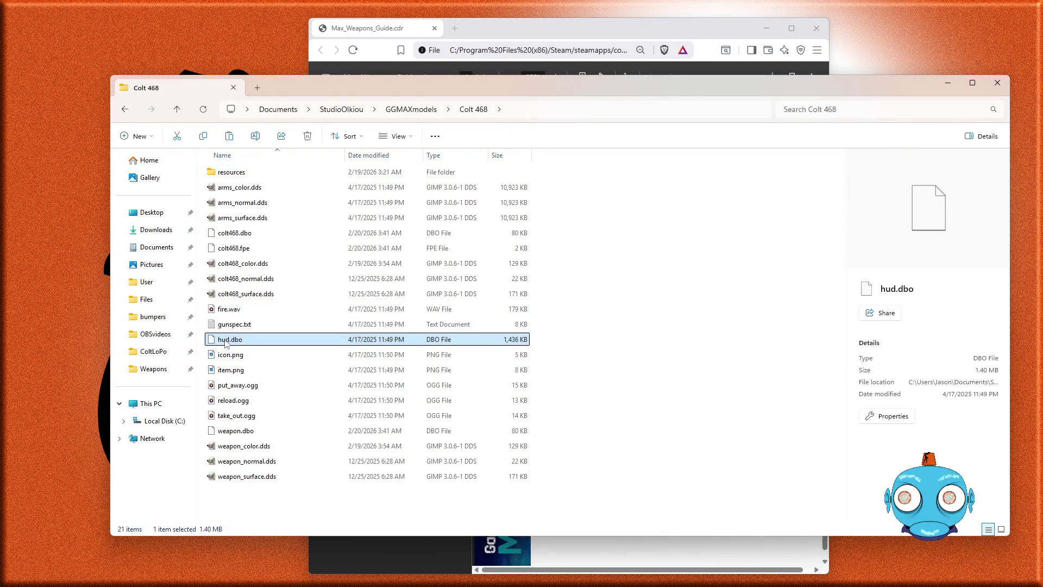
key("Delete")
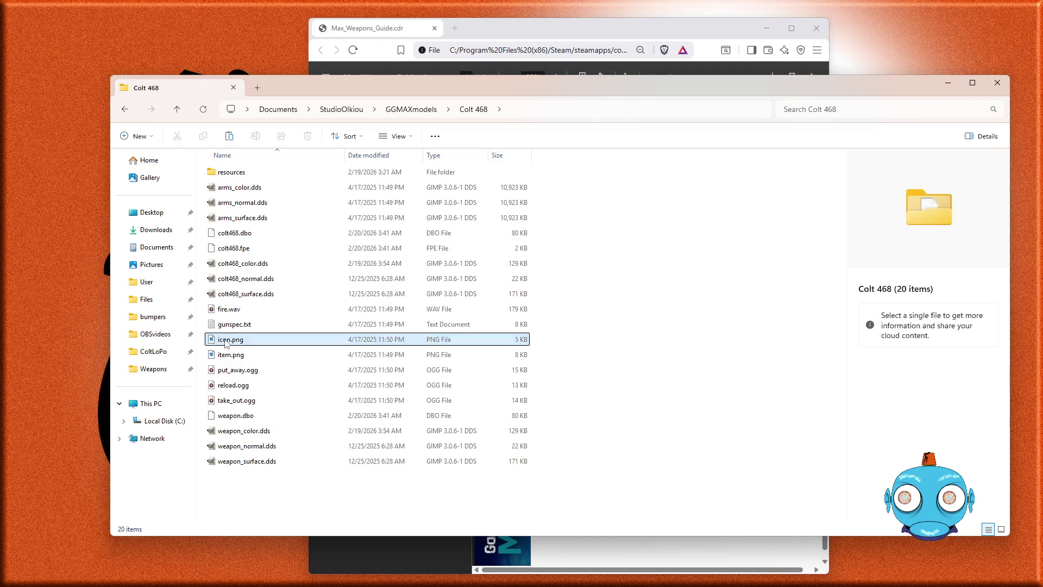
left_click(564, 33)
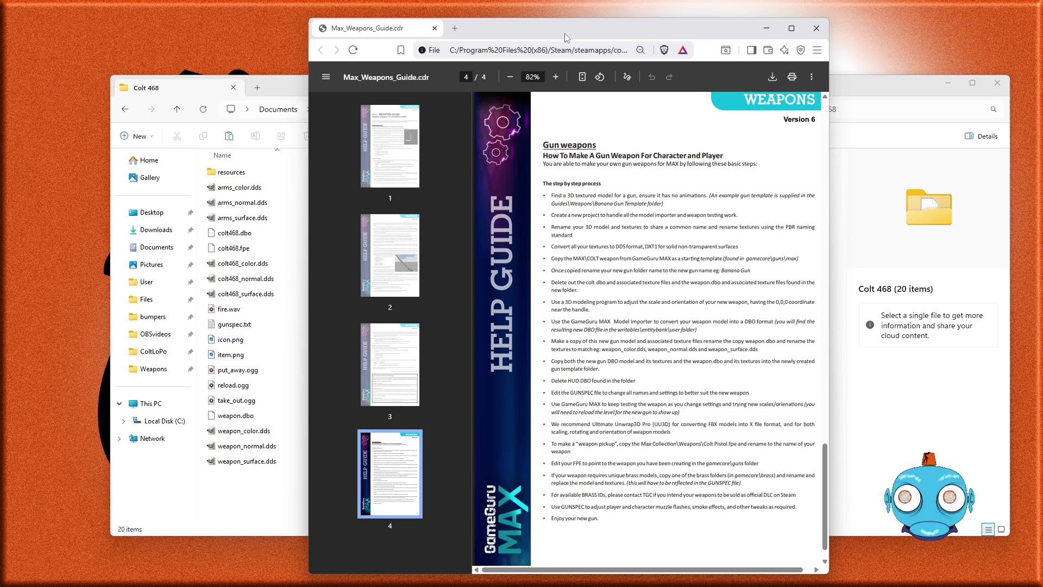
double_click(232, 324)
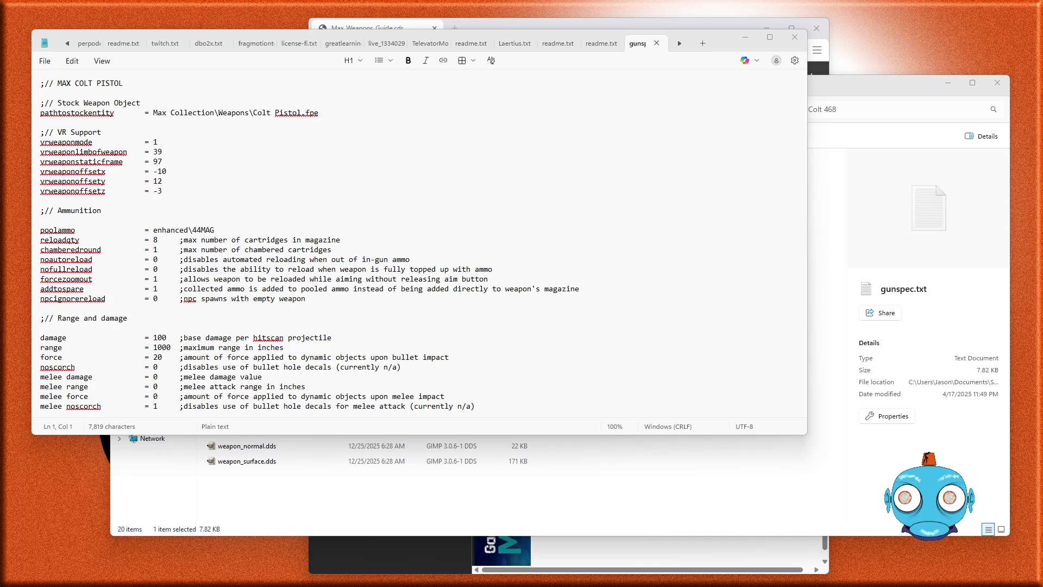
- Switch to Notepad++ to compare against the stock Colt Pistol.fpe file
key("alt+Tab")
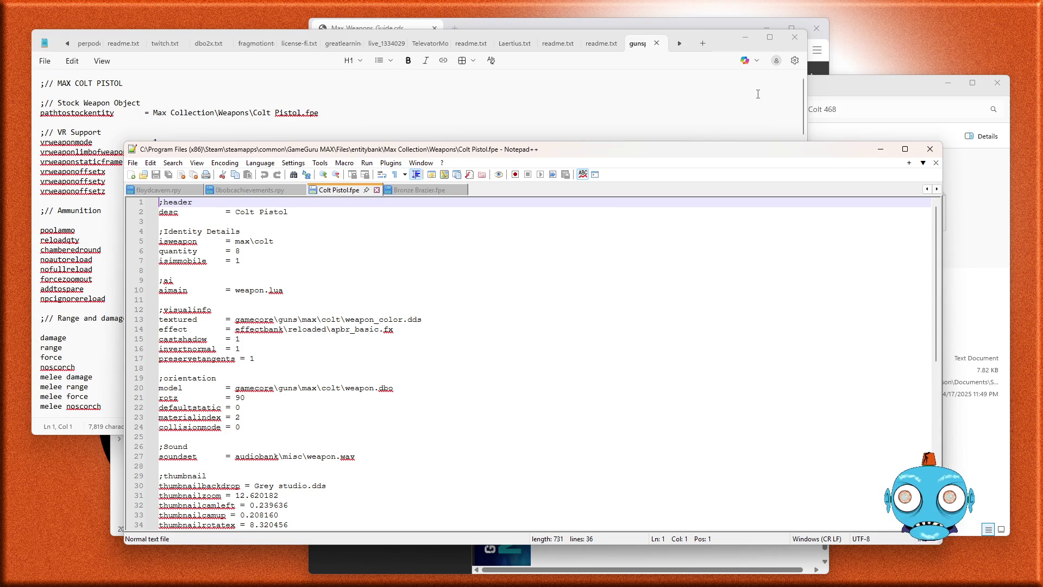
- Delete colt468.fpe from the Colt 468 folder, leaving 19 items, and go back to gunspec.txt
left_click(837, 87)
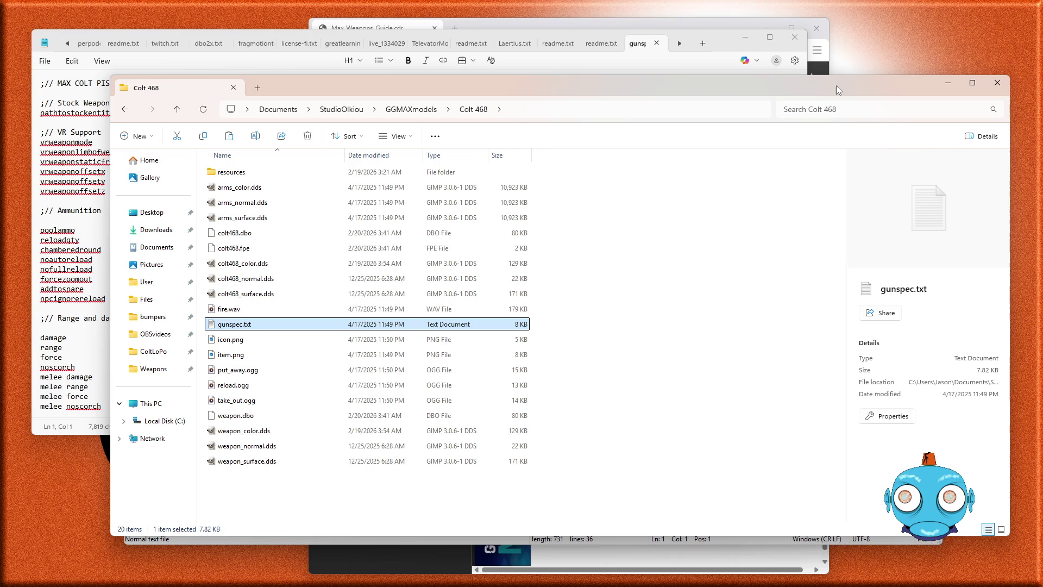
left_click(235, 255)
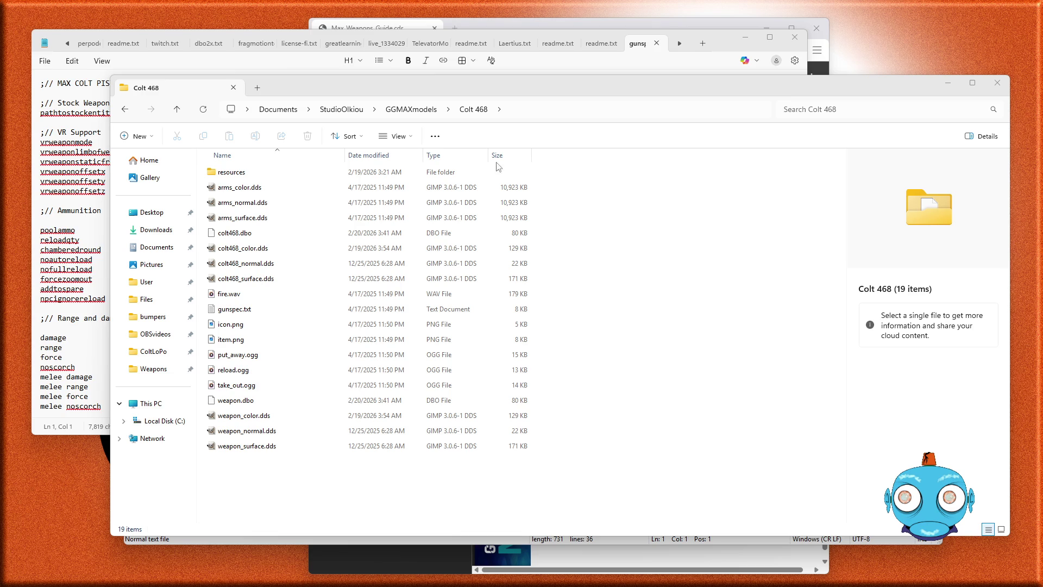
left_click(639, 46)
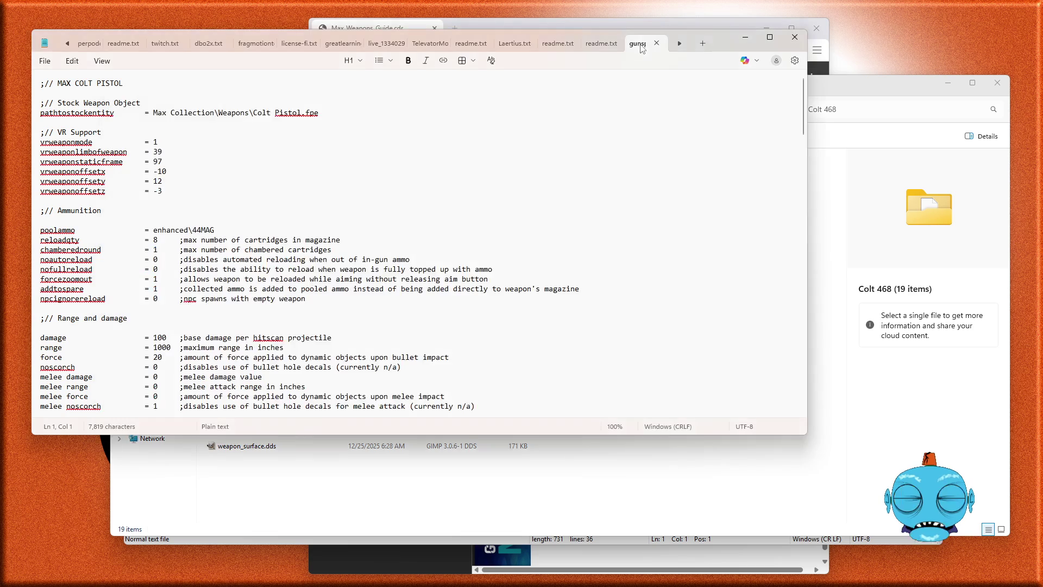
- Replace 'Colt Pistol' with 'colt468' in the pathtostockentity line of gunspec.txt
left_click(259, 114)
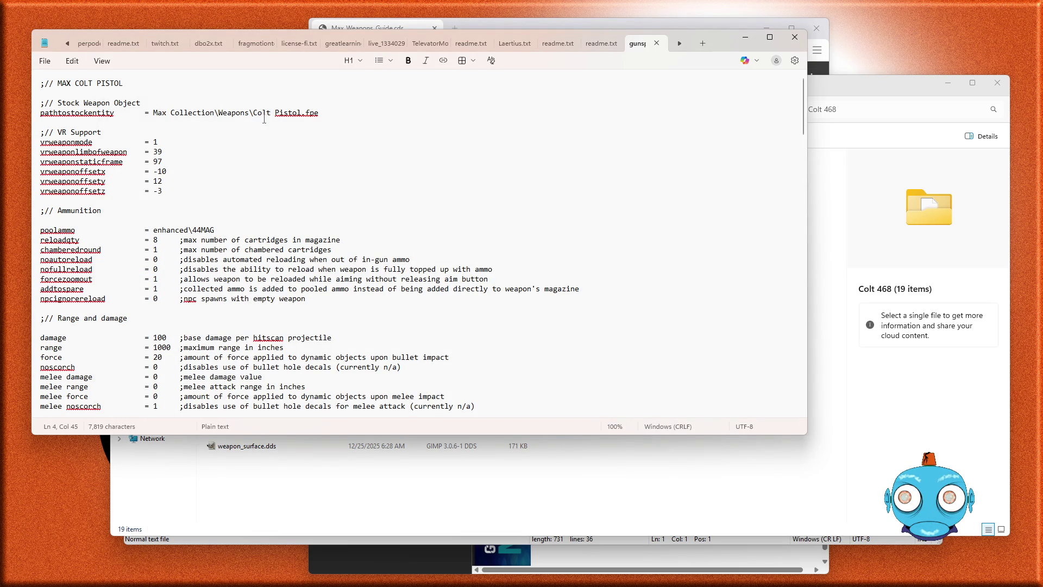
key("BackSpace")
type("colt")
type("468")
key("Delete")
key("Delete")
key("Delete")
- Scroll through gunspec.txt down to the HUD Sound frames list and back up
scroll(306, 242, "down", 4)
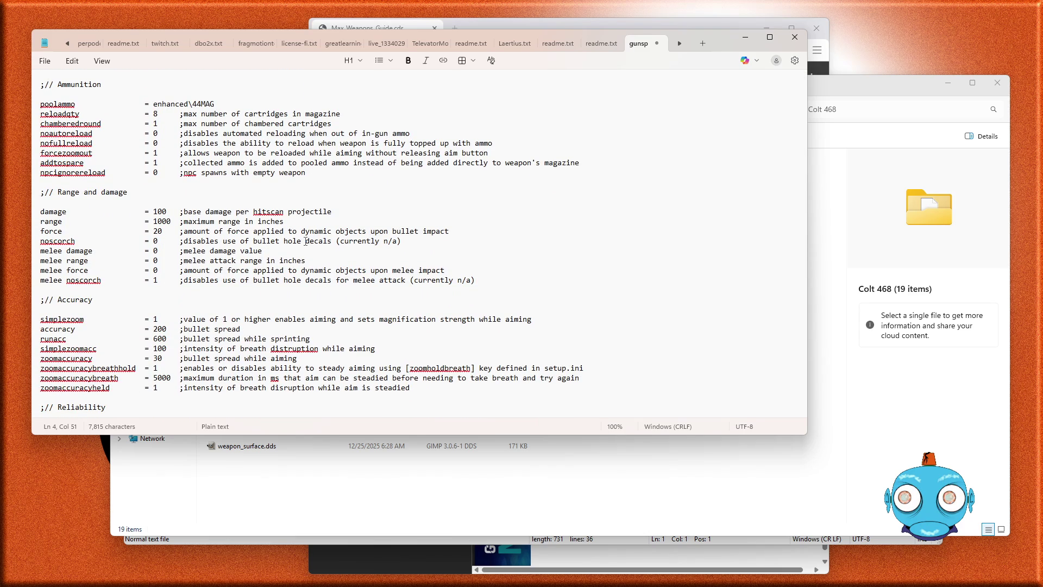
scroll(305, 241, "down", 4)
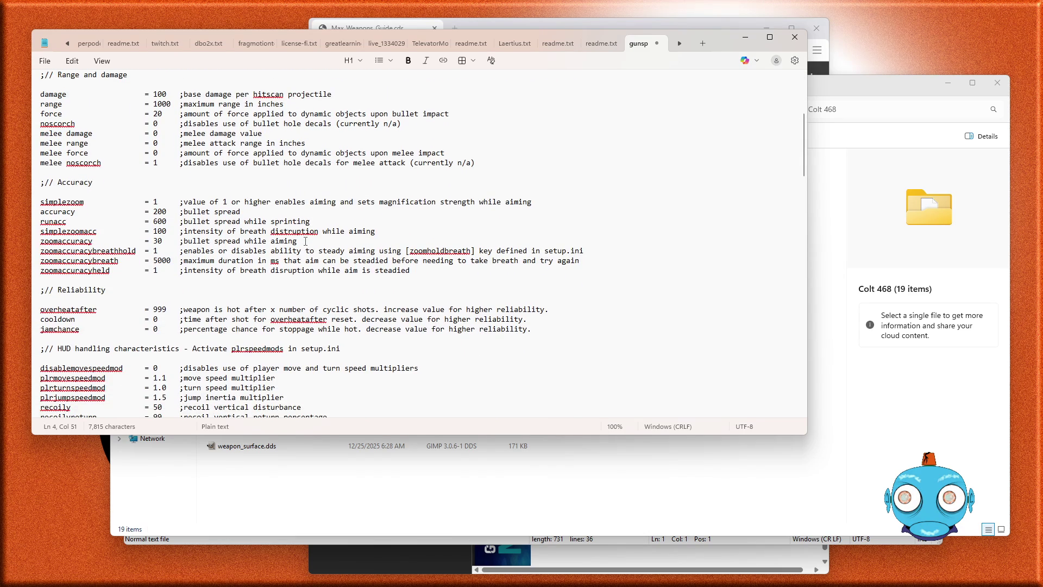
scroll(306, 241, "down", 6)
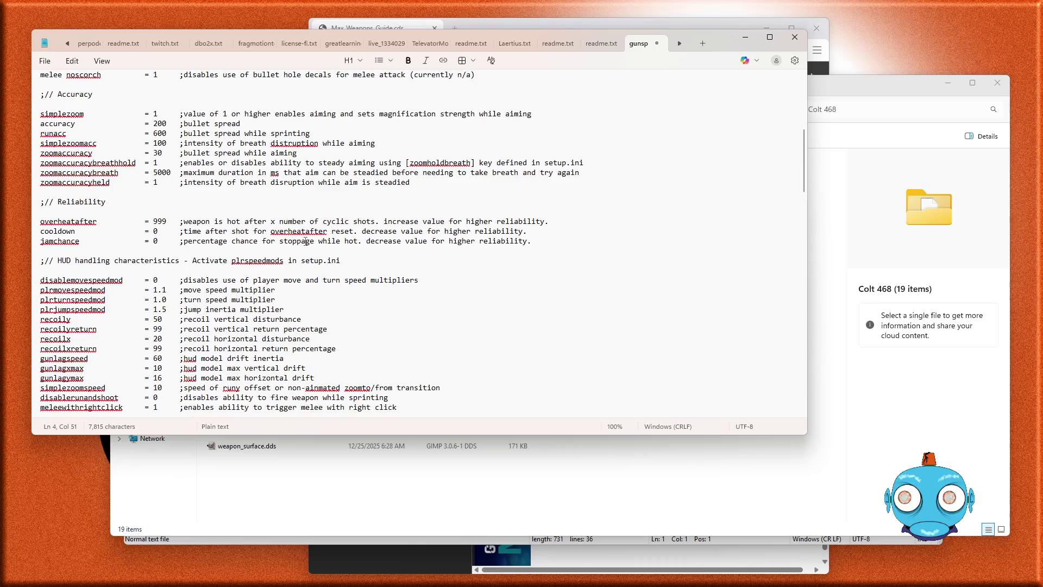
scroll(306, 241, "down", 2)
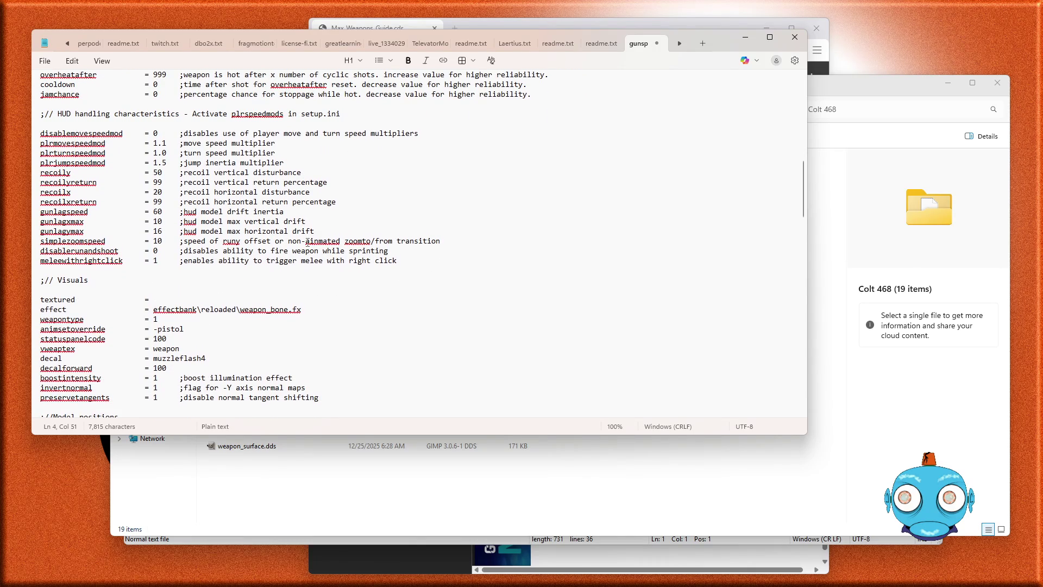
scroll(307, 243, "down", 2)
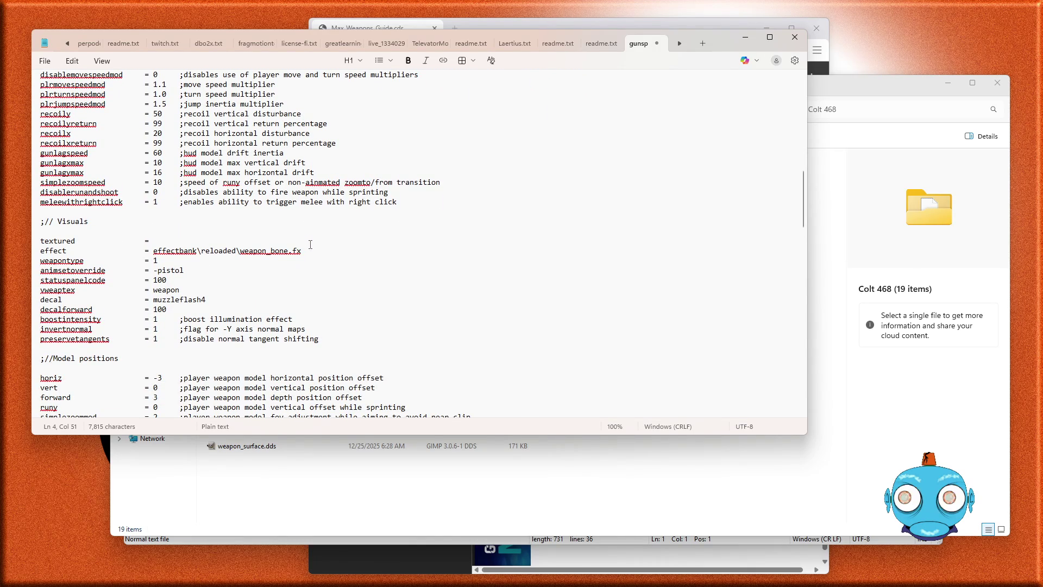
scroll(310, 244, "down", 3)
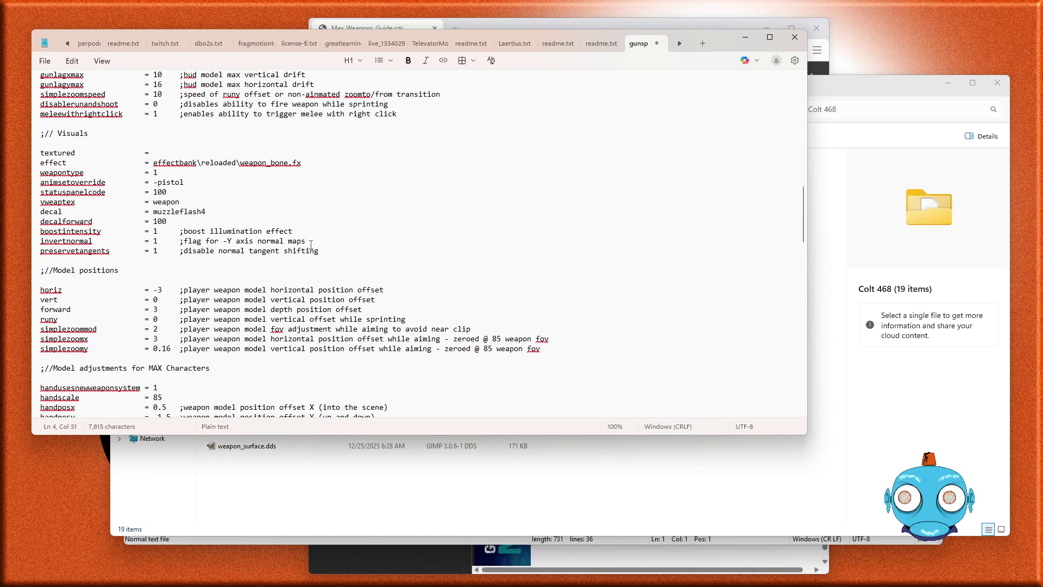
scroll(311, 244, "down", 8)
scroll(311, 244, "down", 4)
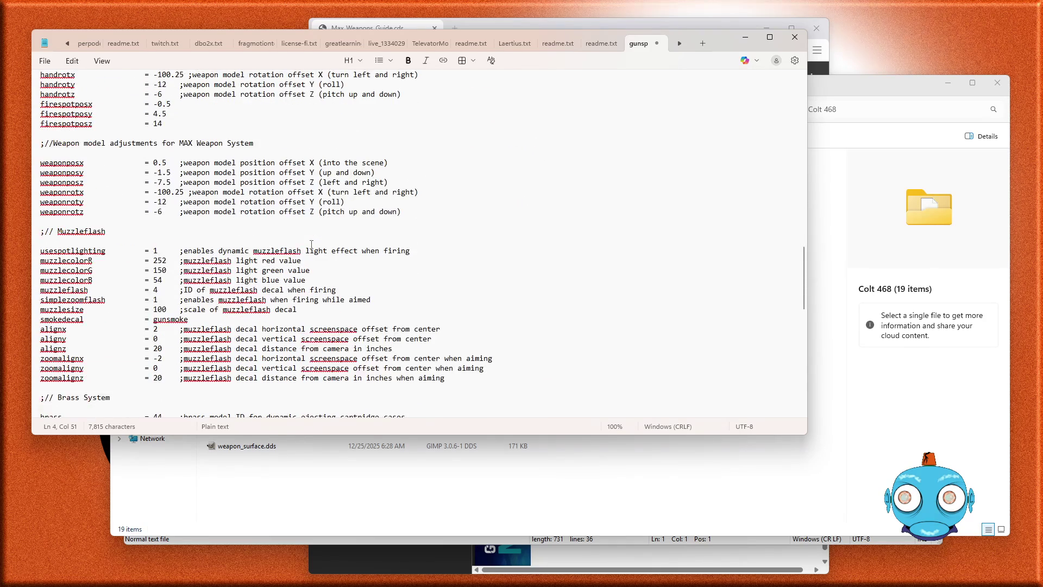
scroll(311, 244, "down", 7)
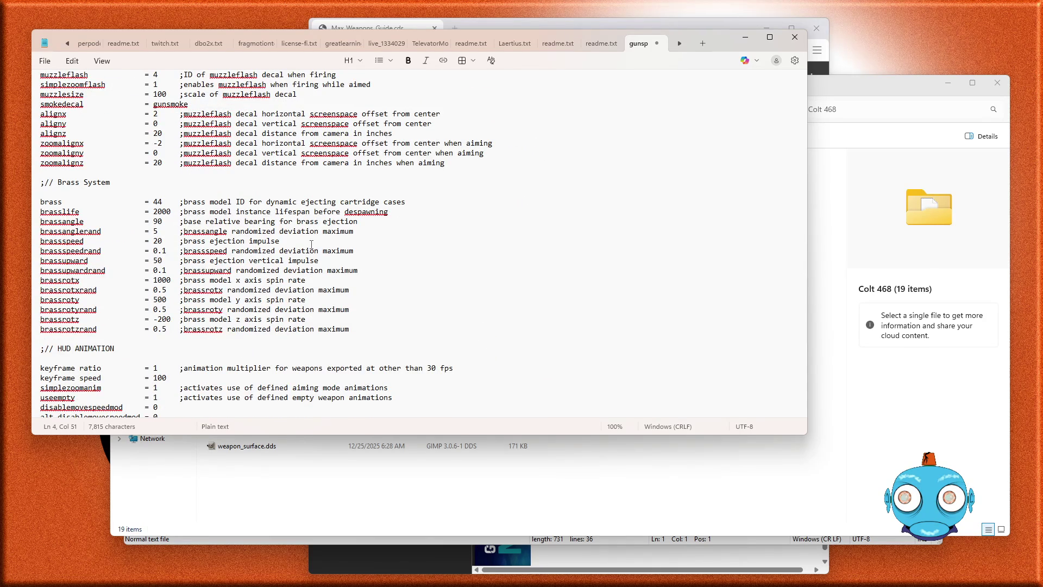
scroll(311, 244, "down", 5)
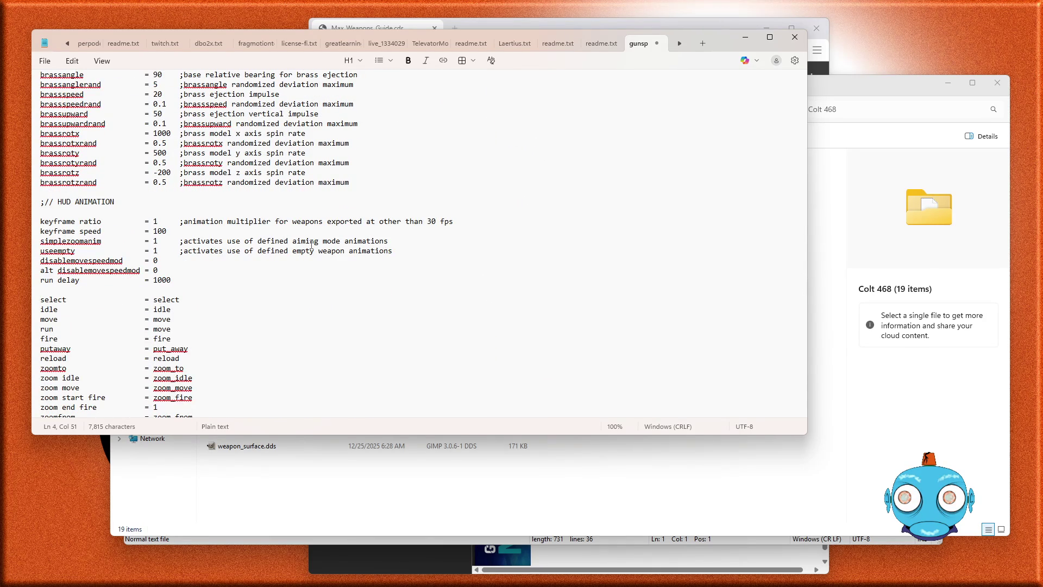
scroll(311, 243, "down", 6)
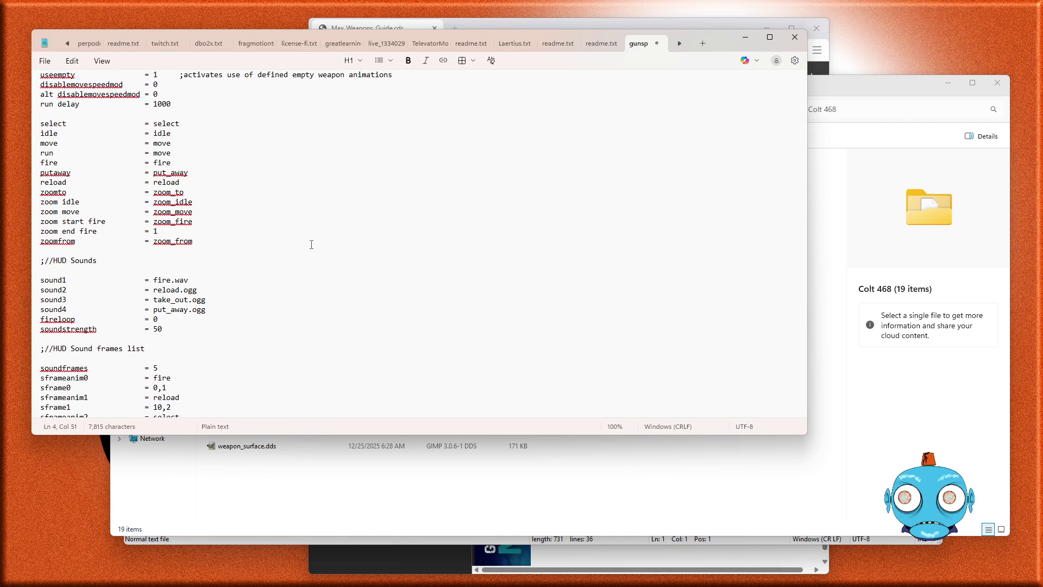
scroll(312, 244, "down", 2)
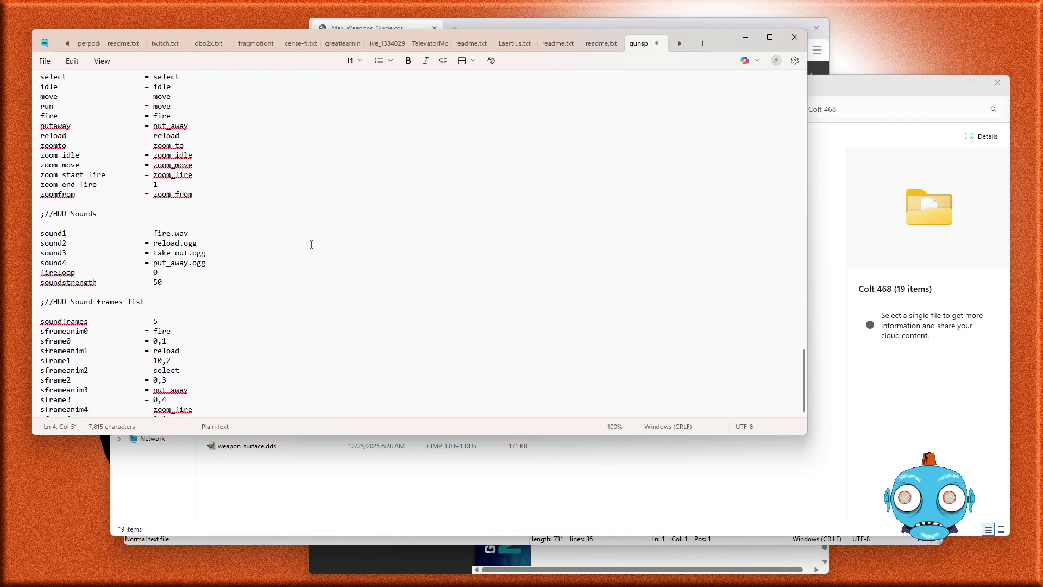
scroll(311, 243, "up", 3)
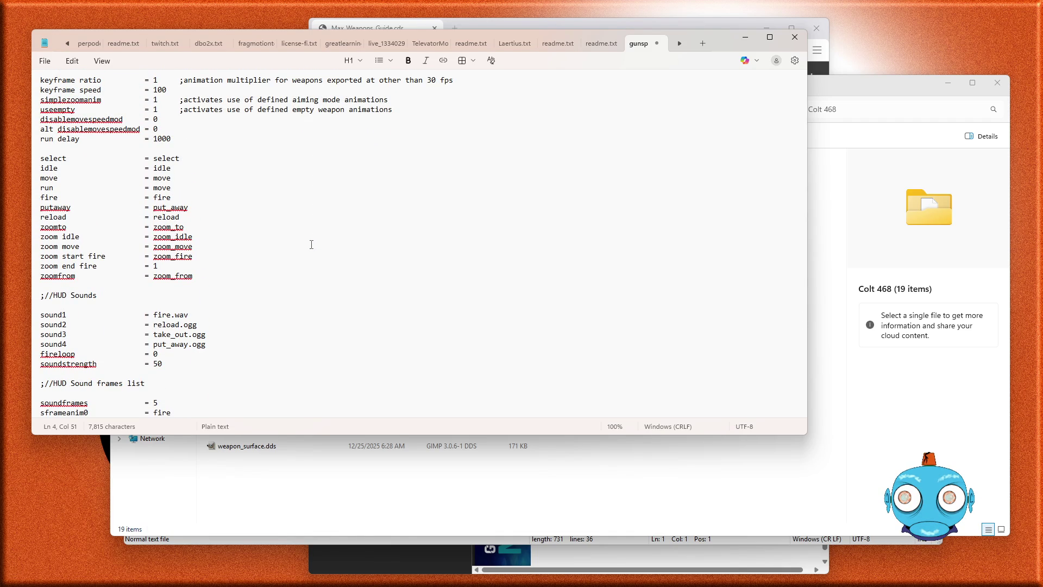
scroll(311, 243, "down", 3)
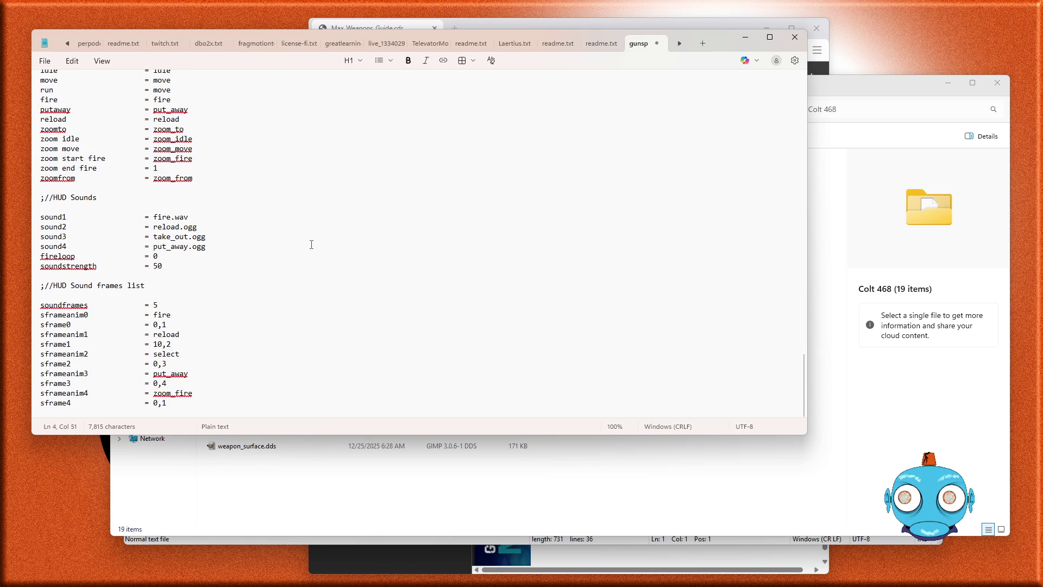
scroll(311, 244, "up", 20)
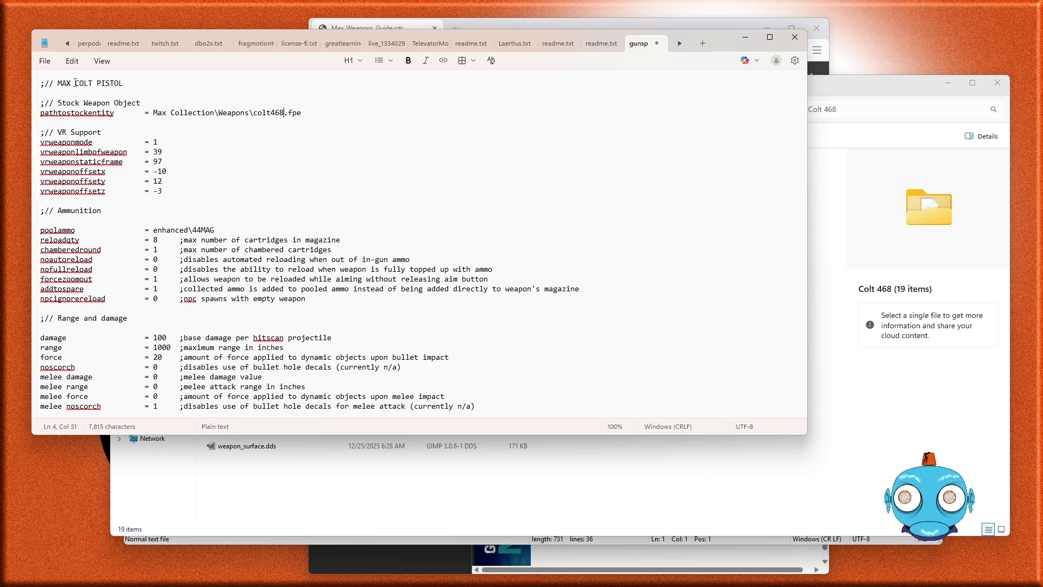
- Change the line 1 heading from 'COLT MAX PISTOL' to 'COLT 468 PISTOL' and save the file
left_click(76, 83)
key("BackSpace")
key("BackSpace")
key("BackSpace")
type("468")
left_click(44, 62)
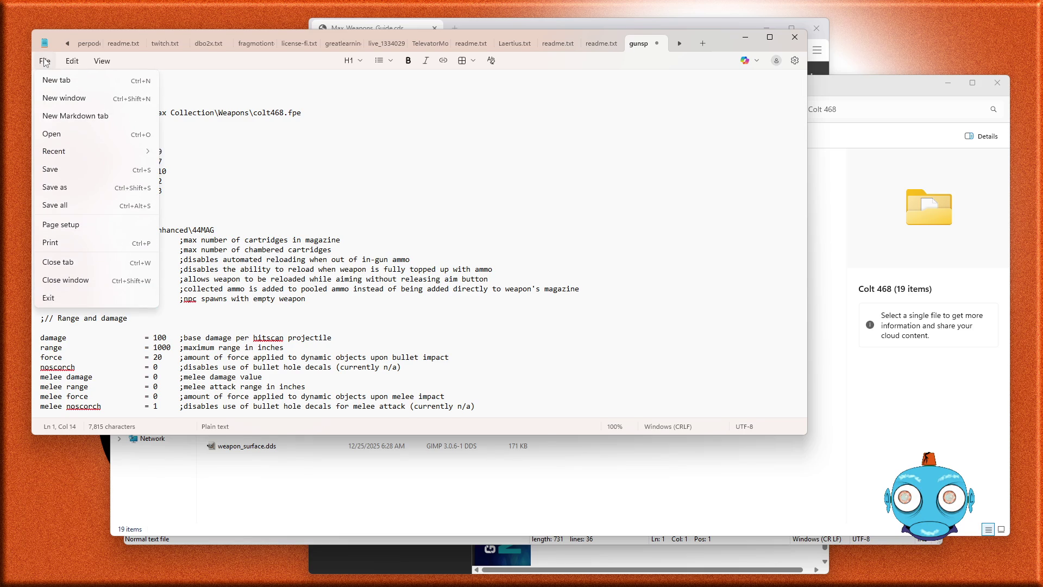
left_click(51, 171)
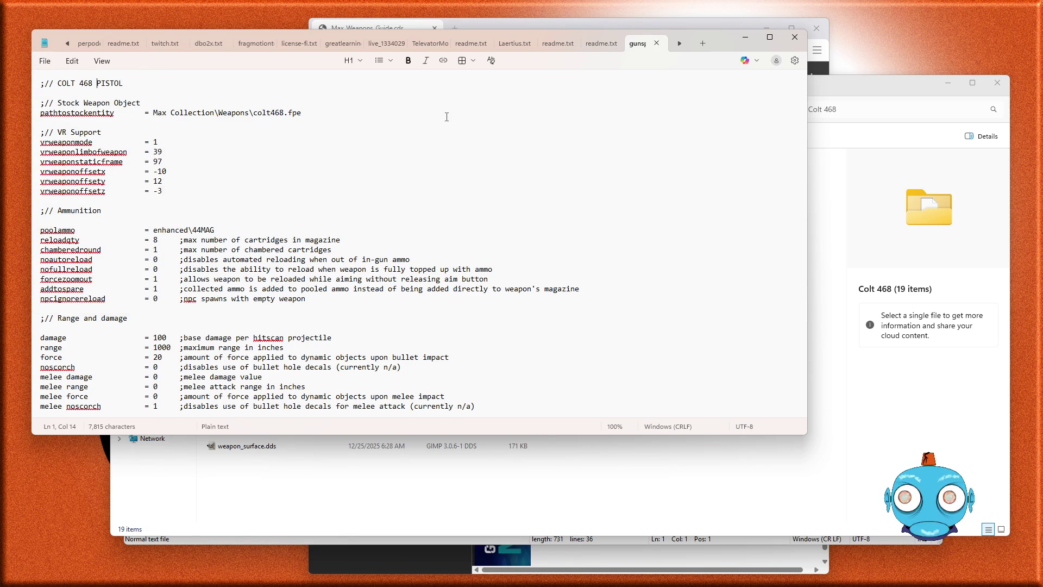
scroll(419, 188, "down", 1)
scroll(419, 188, "down", 4)
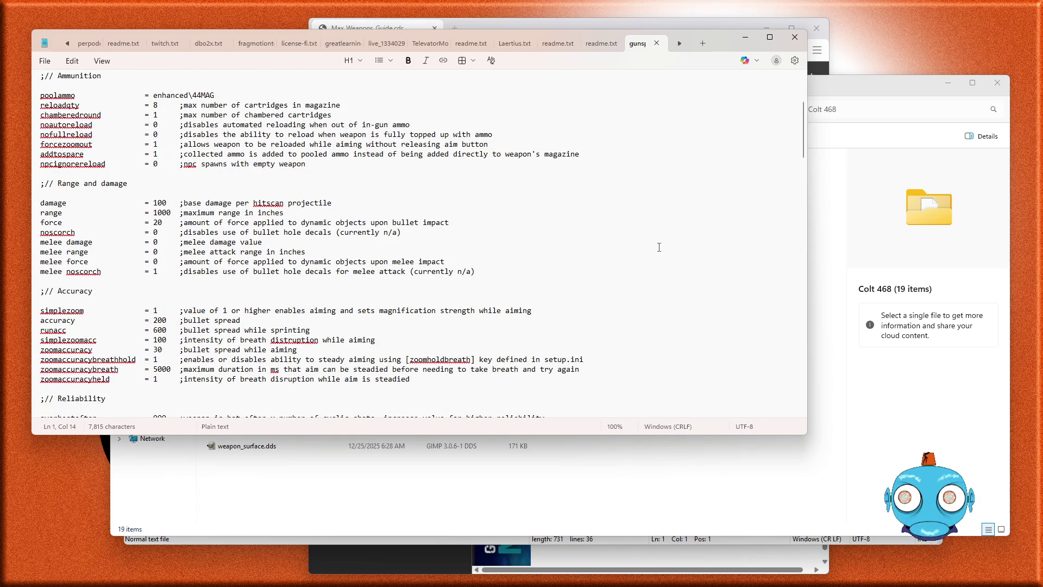
scroll(801, 141, "up", 5)
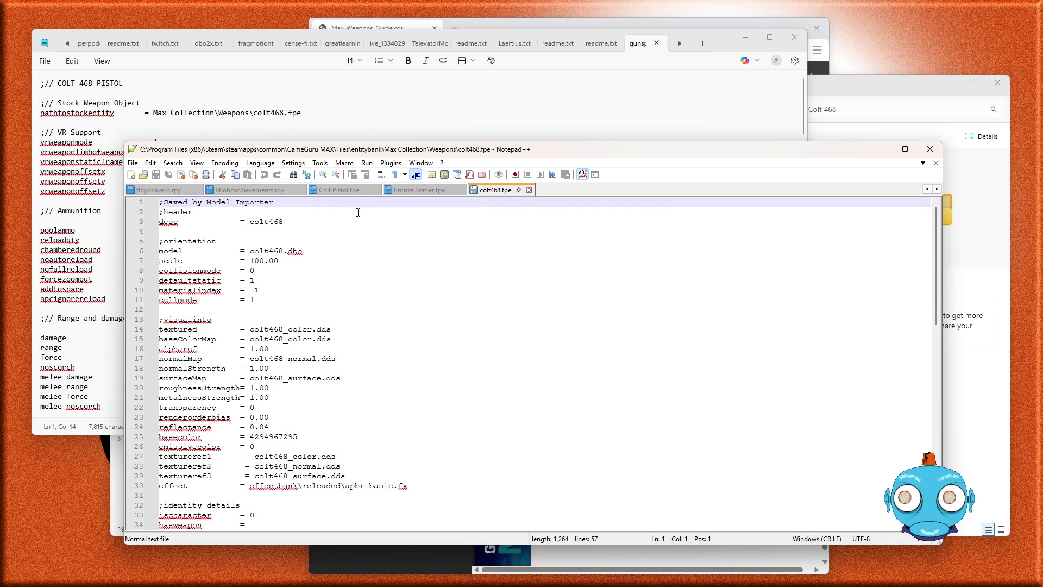
- Compare colt468.fpe with Colt Pistol.fpe by switching back and forth between their tabs
left_click(338, 190)
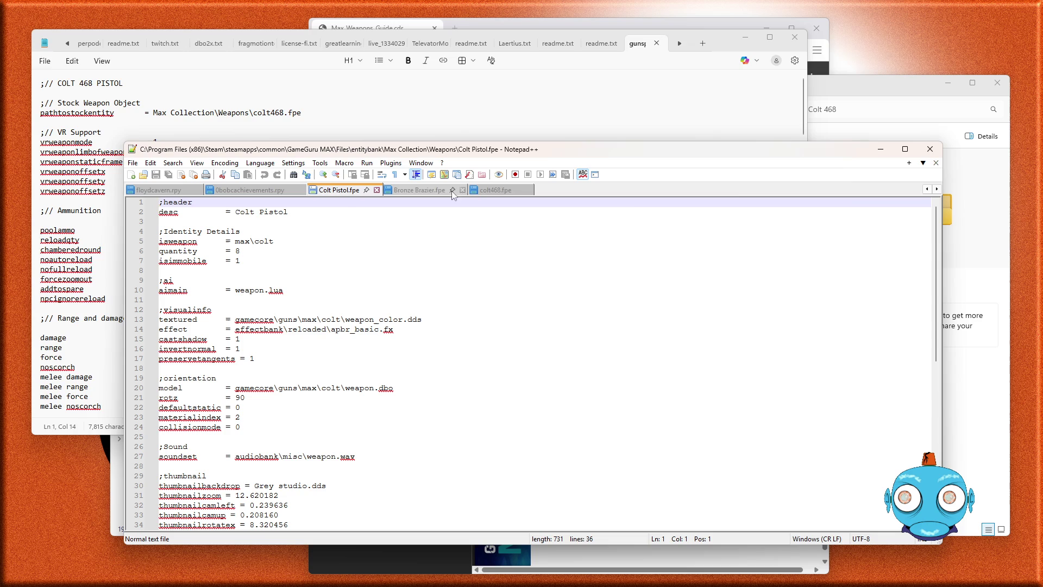
left_click(495, 190)
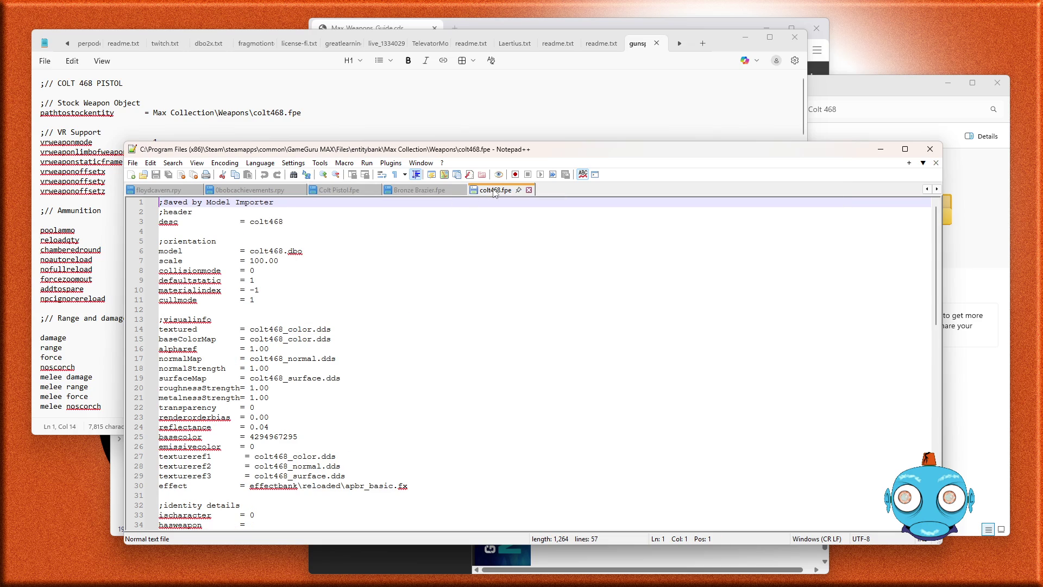
left_click(344, 191)
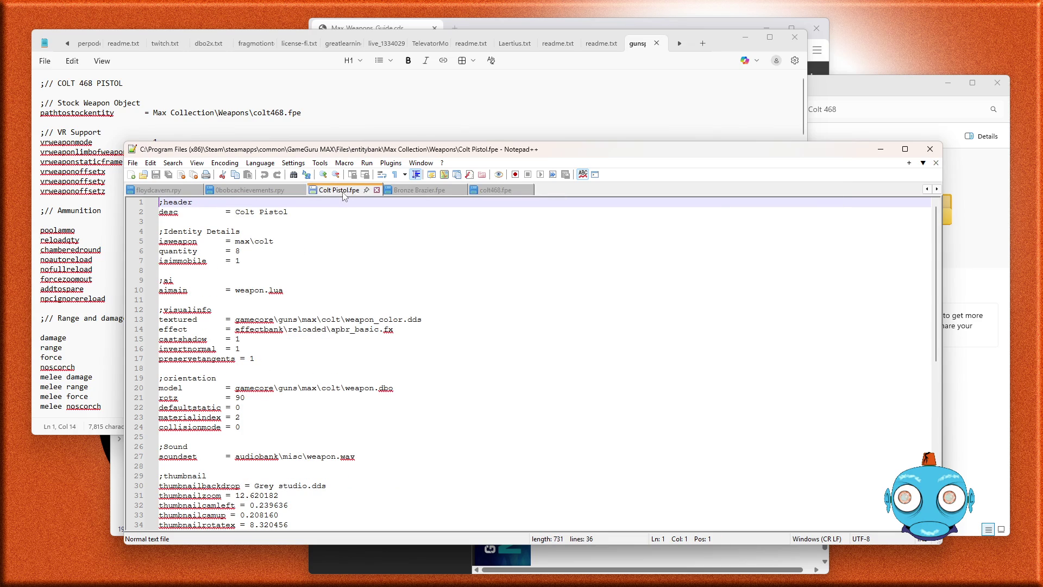
left_click(496, 193)
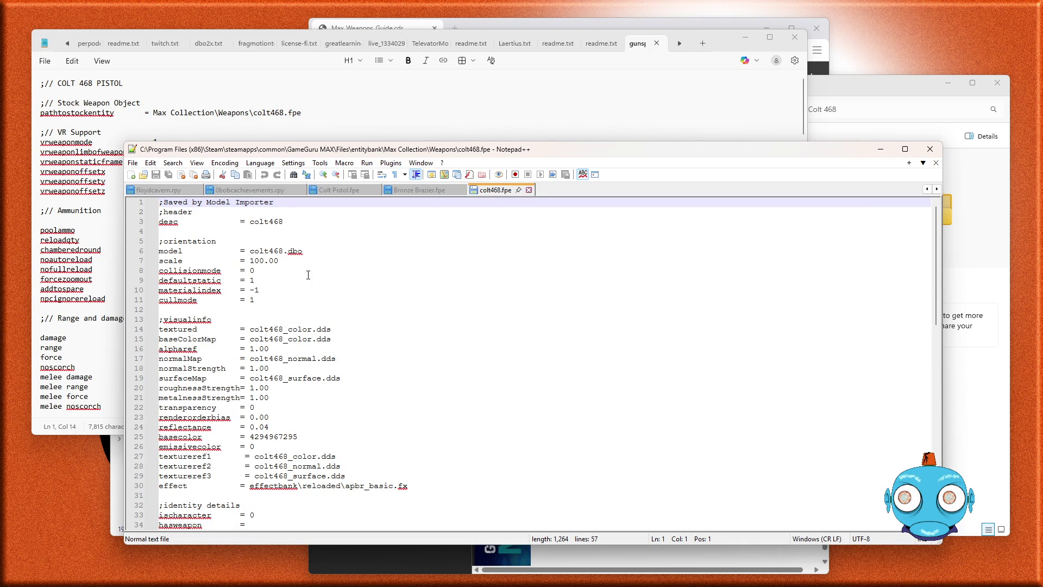
scroll(308, 274, "down", 3)
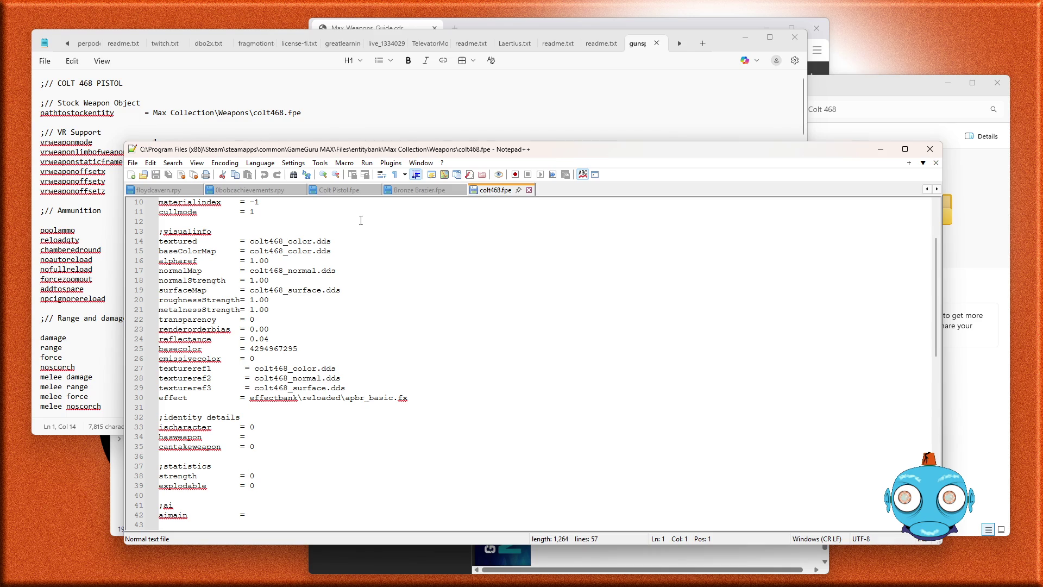
left_click(339, 190)
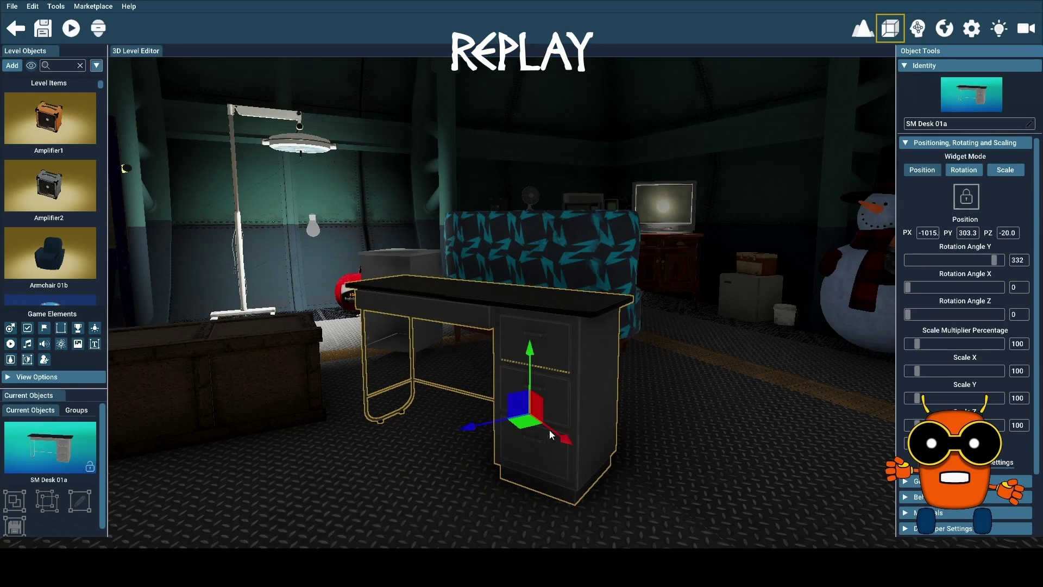
- Slide the desk toward the floor lamp and move the large wooden crate, setting its Z position to 1
mouse_move(531, 425)
left_mouse_down()
mouse_move(288, 353)
mouse_move(281, 365)
mouse_move(278, 353)
left_mouse_up()
left_click(242, 391)
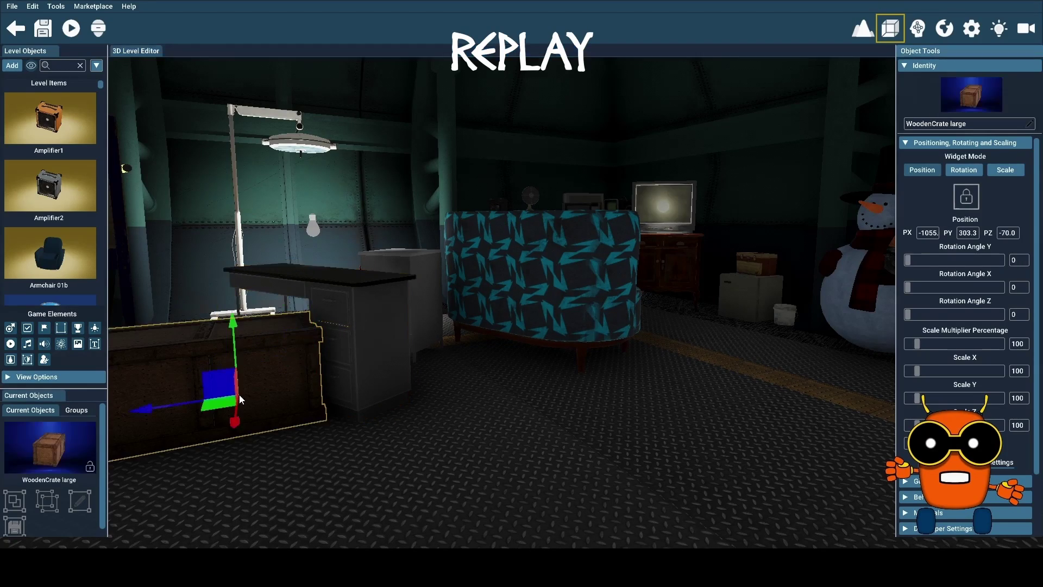
mouse_move(228, 408)
left_mouse_down()
mouse_move(218, 348)
mouse_move(228, 304)
mouse_move(261, 281)
mouse_move(261, 220)
mouse_move(263, 413)
mouse_move(256, 334)
left_mouse_up()
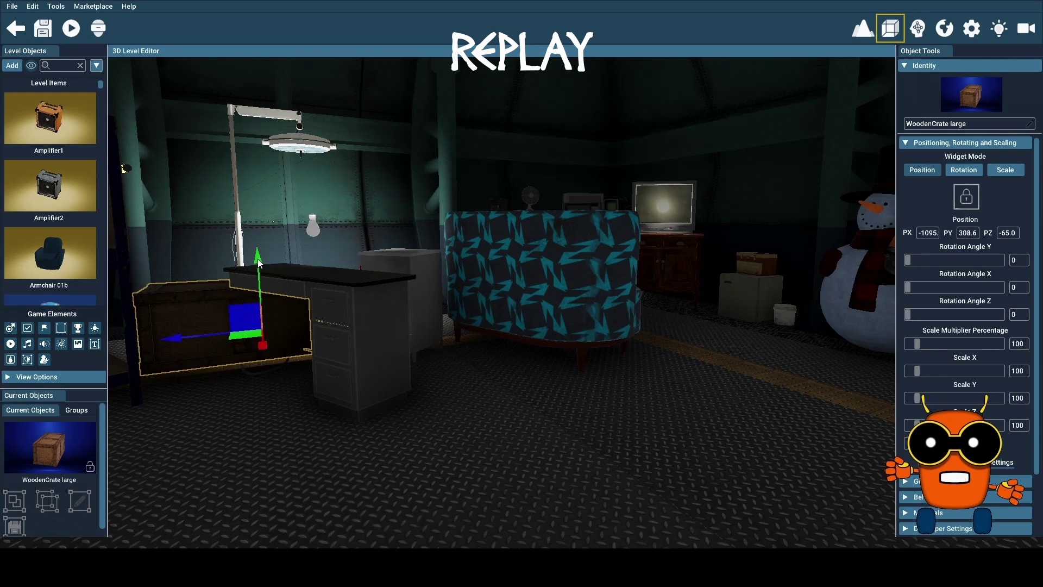
mouse_move(258, 263)
left_mouse_down()
mouse_move(261, 288)
mouse_move(277, 304)
mouse_move(269, 422)
mouse_move(249, 362)
left_mouse_up()
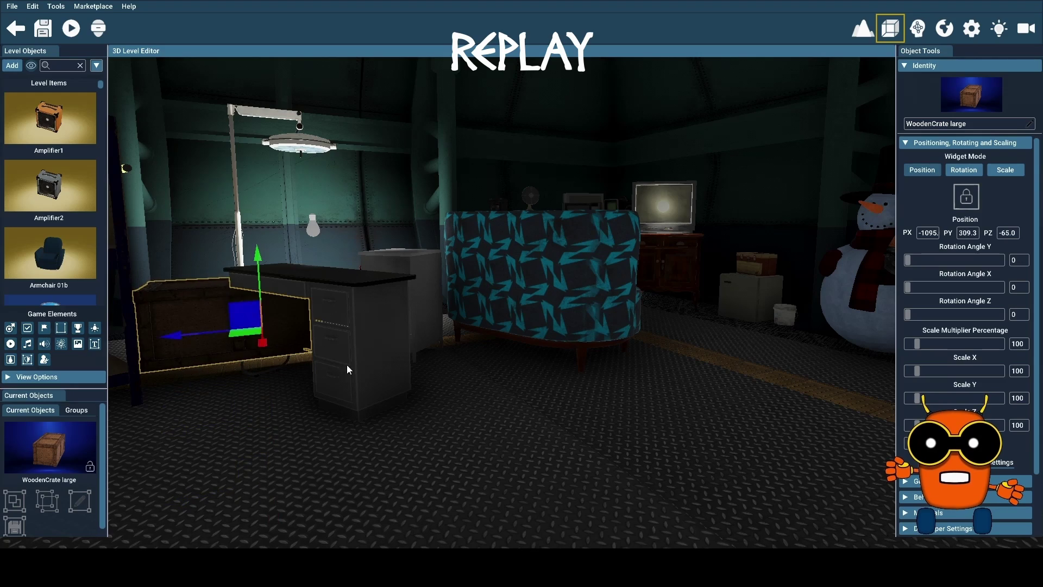
left_click(1005, 233)
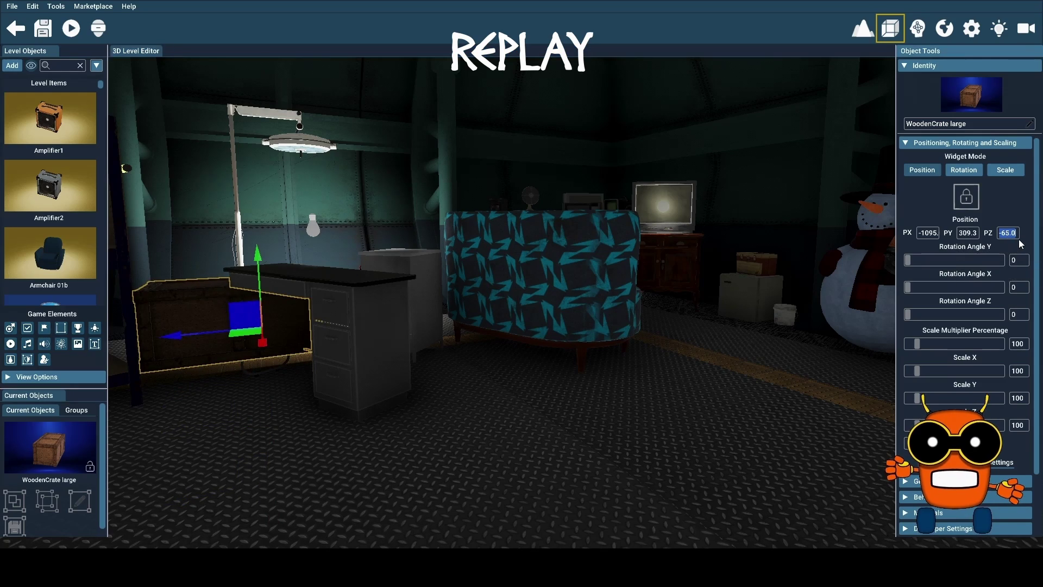
type("1")
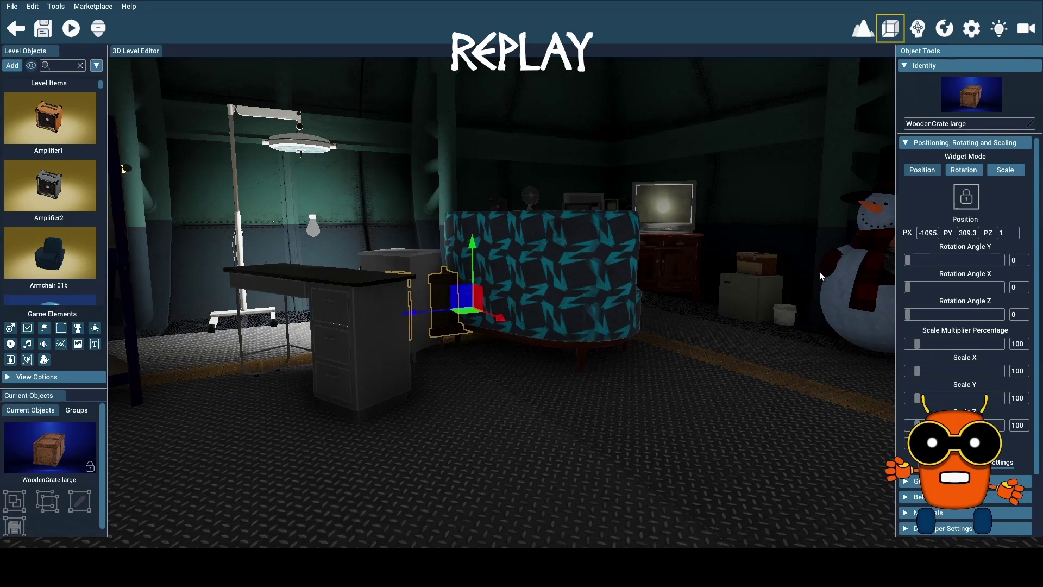
- Move the large wooden crate off the sofa onto the floor in front of the desk, at -945.0, 303.3, -45.0
left_click_drag(472, 248, 472, 133)
left_click_drag(410, 194, 569, 189)
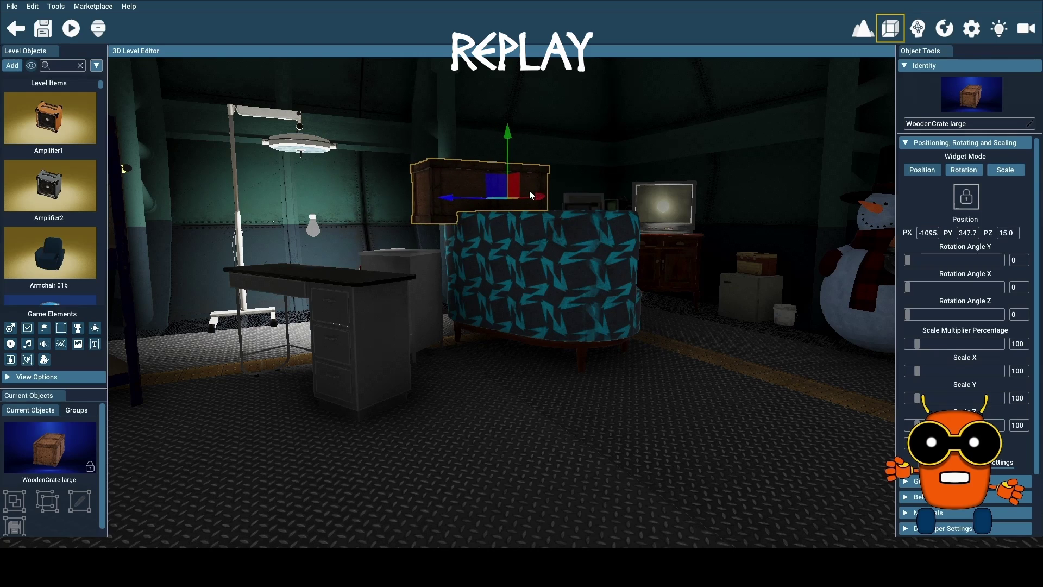
left_click_drag(541, 196, 528, 199)
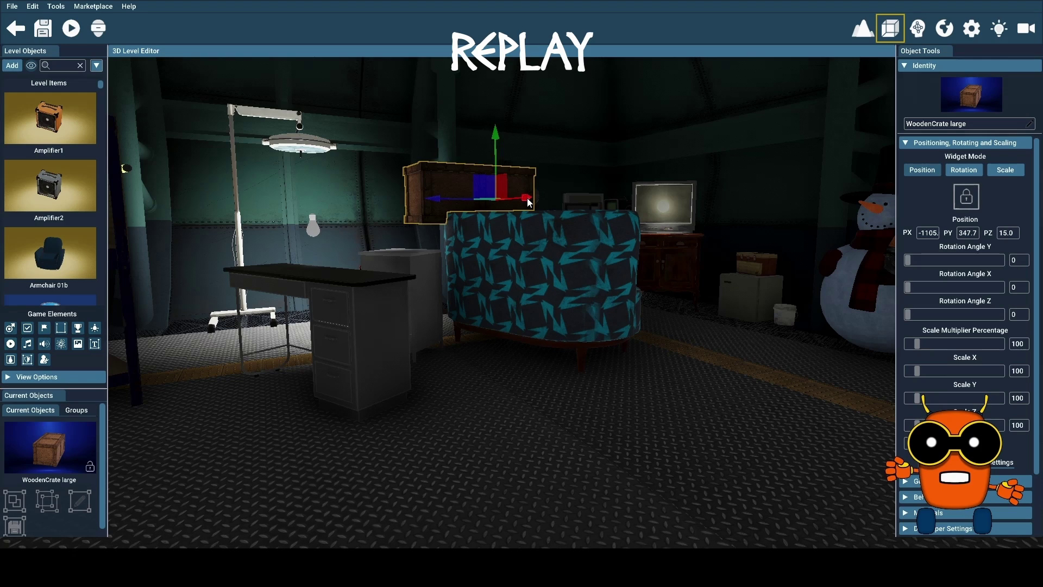
mouse_move(438, 201)
left_mouse_down()
mouse_move(408, 201)
mouse_move(359, 243)
left_mouse_up()
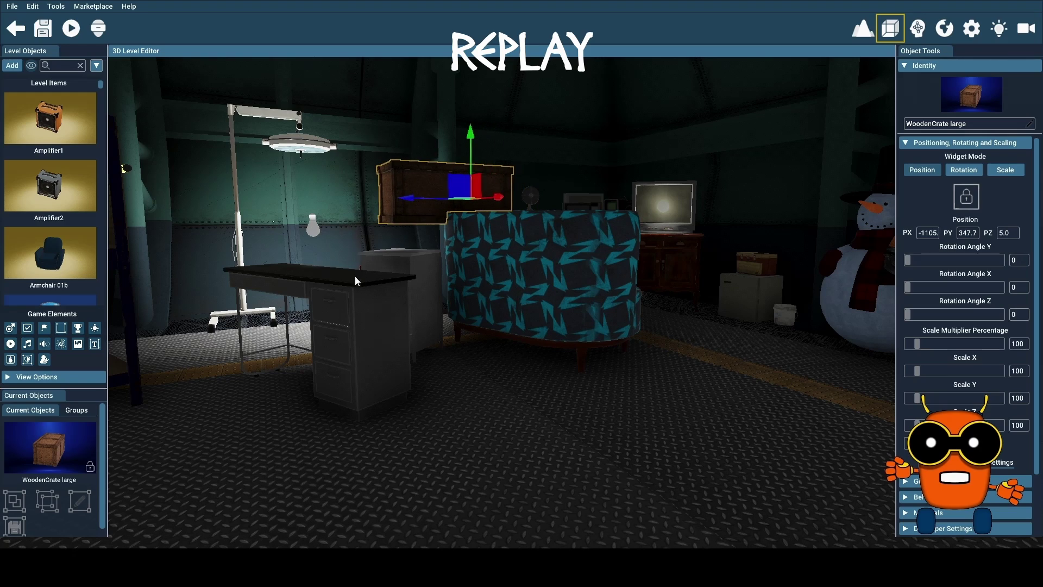
mouse_move(367, 292)
left_mouse_down()
mouse_move(628, 137)
mouse_move(717, 106)
mouse_move(508, 115)
left_mouse_up()
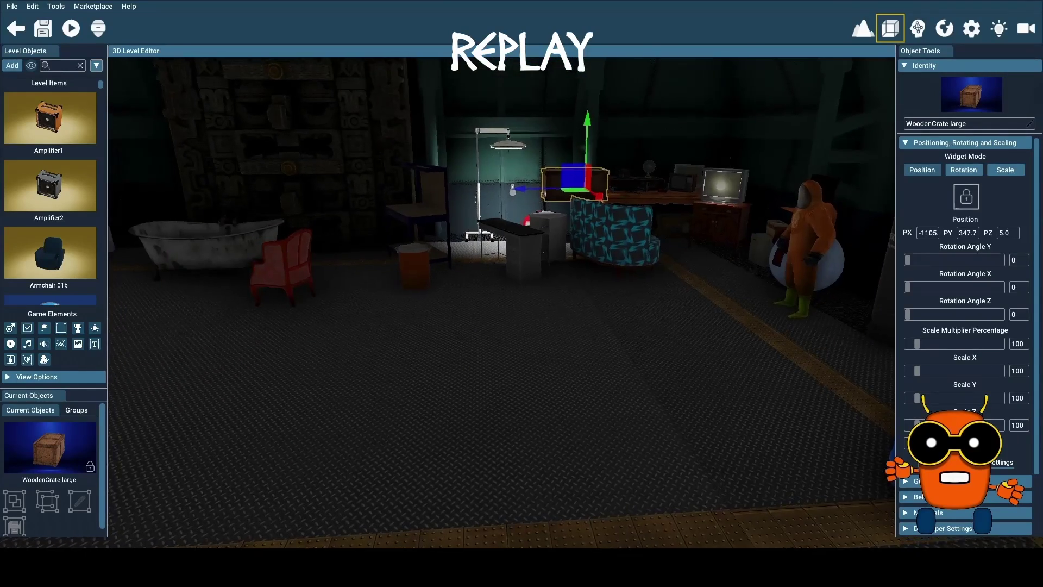
scroll(508, 115, "up", 2)
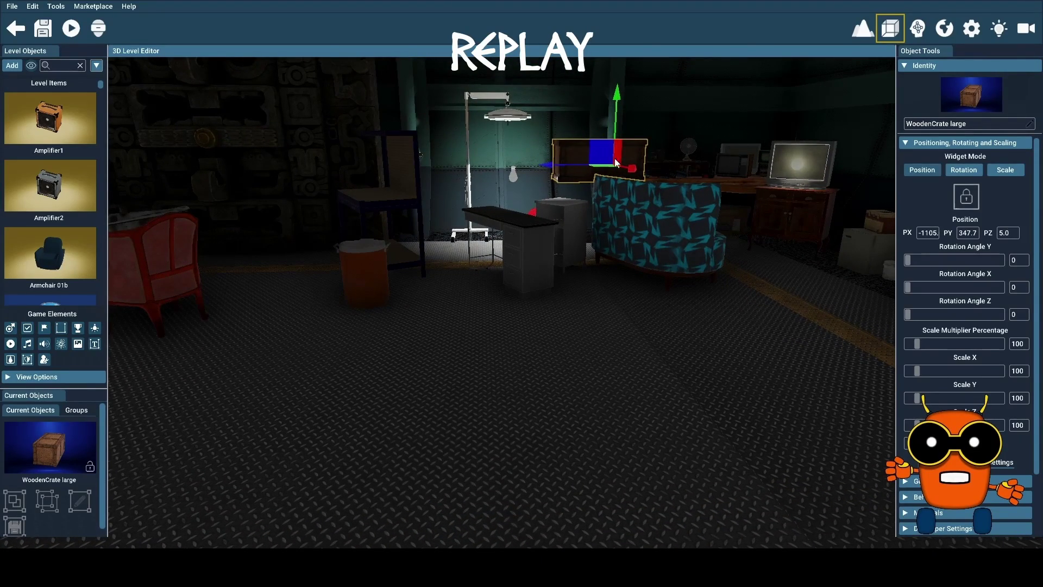
mouse_move(607, 167)
left_mouse_down()
mouse_move(617, 321)
mouse_move(633, 308)
mouse_move(645, 338)
left_mouse_up()
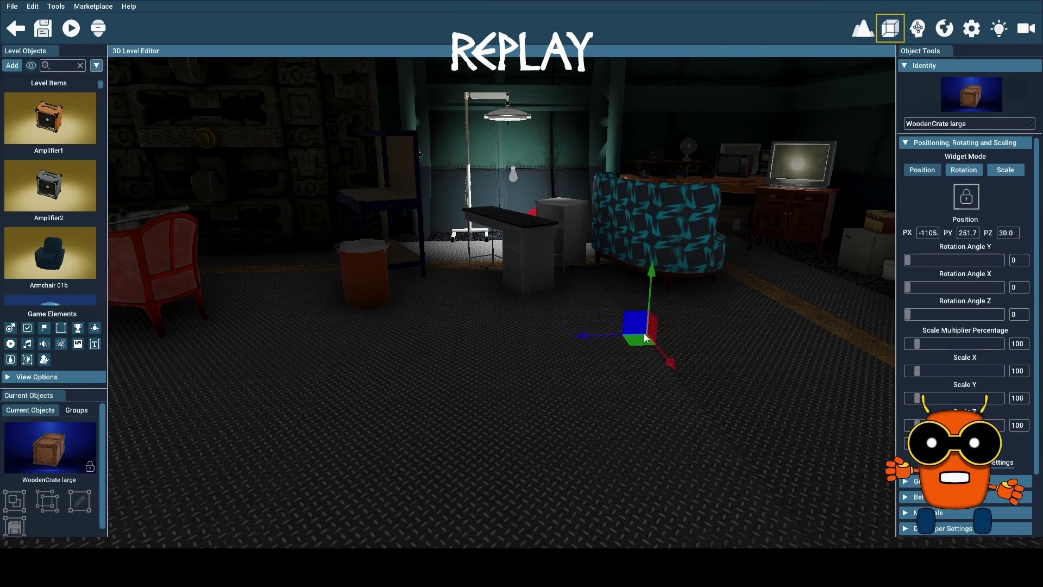
left_click_drag(653, 274, 657, 77)
mouse_move(686, 152)
left_mouse_down()
mouse_move(820, 247)
mouse_move(639, 182)
mouse_move(642, 193)
left_mouse_up()
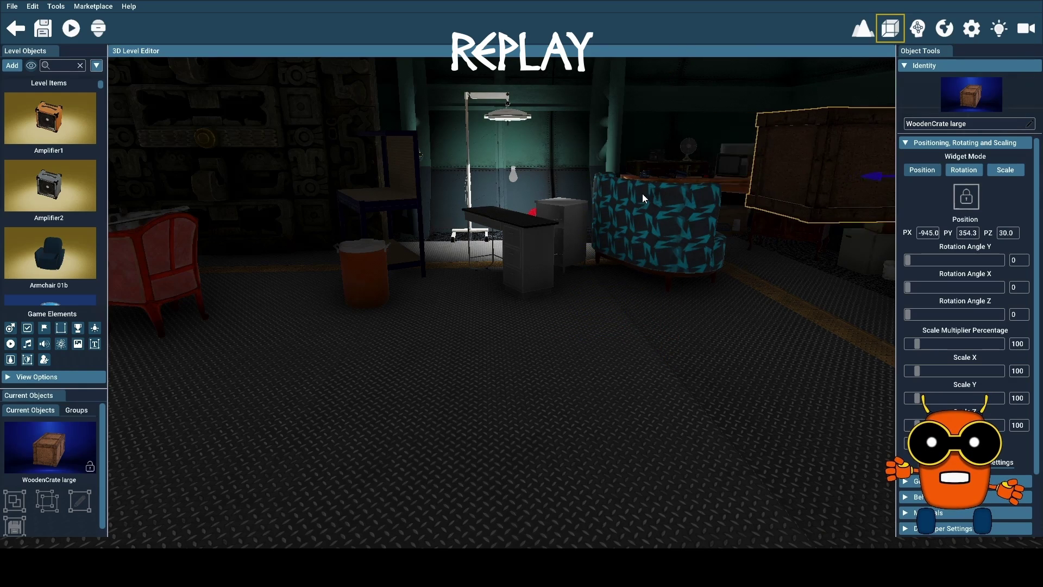
left_click_drag(875, 174, 406, 259)
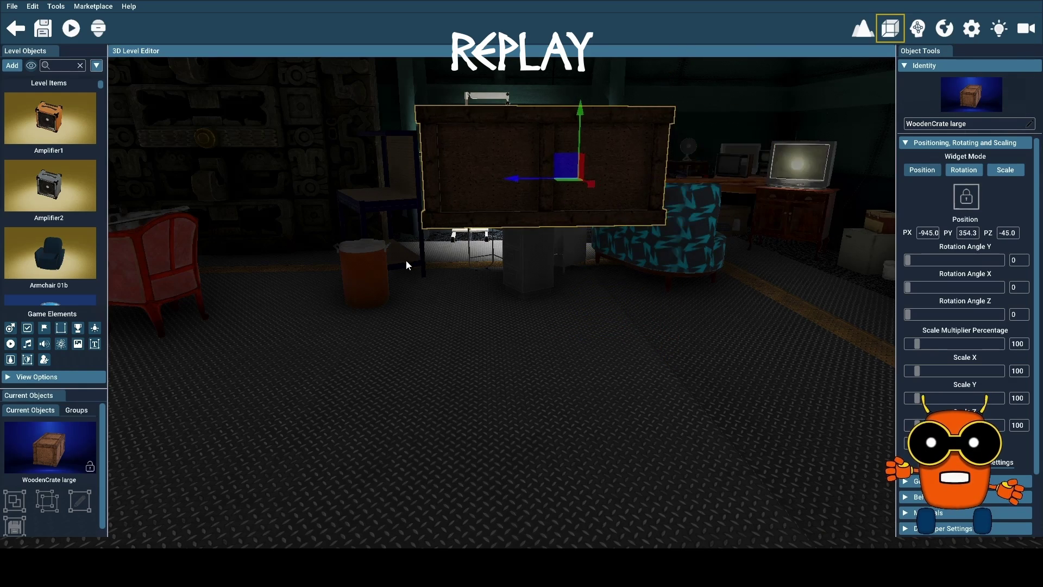
mouse_move(583, 116)
left_mouse_down()
mouse_move(562, 357)
mouse_move(556, 331)
left_mouse_up()
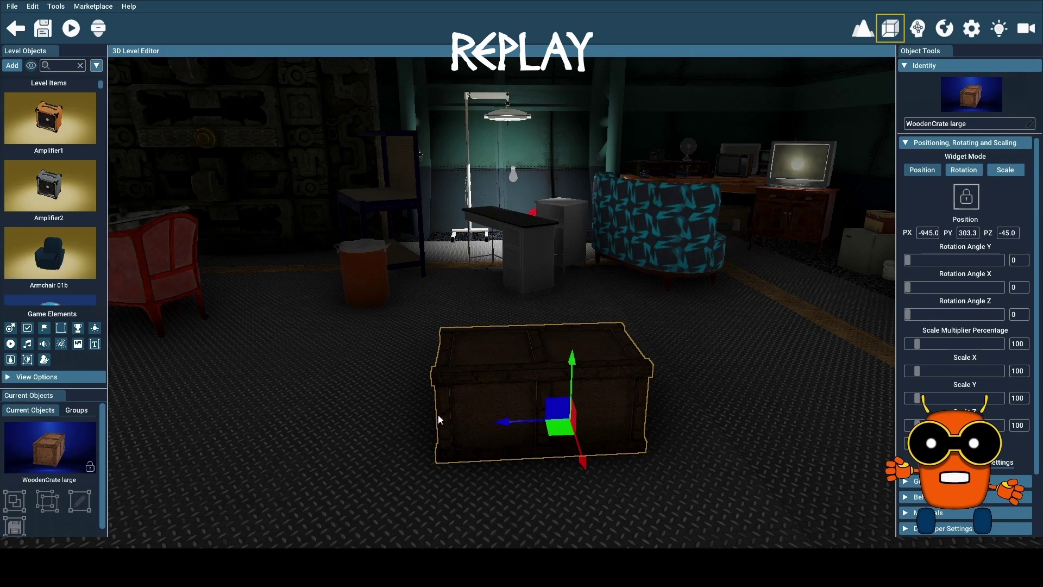
- Fly the camera back to the room and move the grey bedside table beside the desk
key("w")
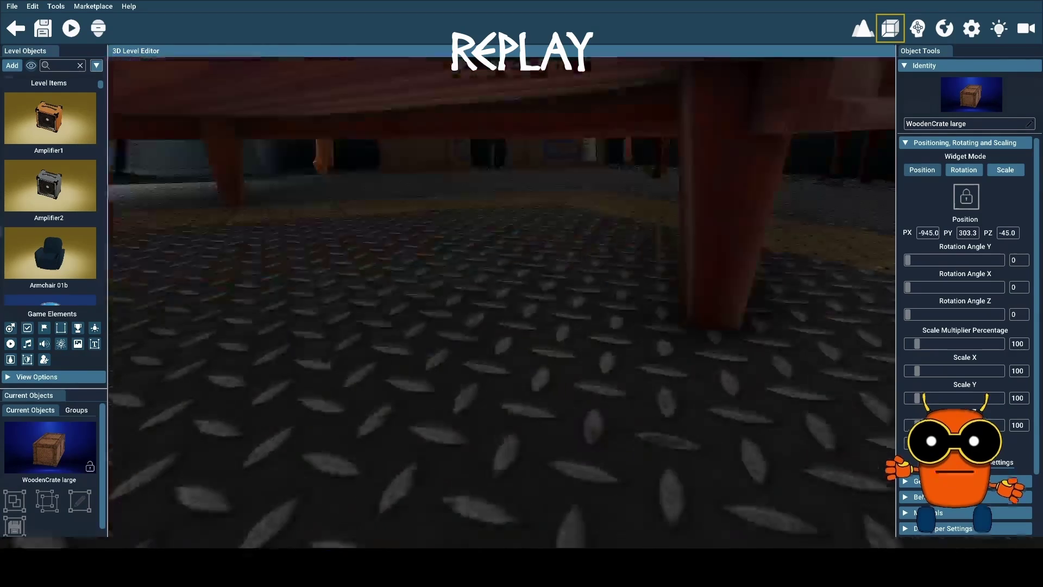
key("s")
key("w")
key("f")
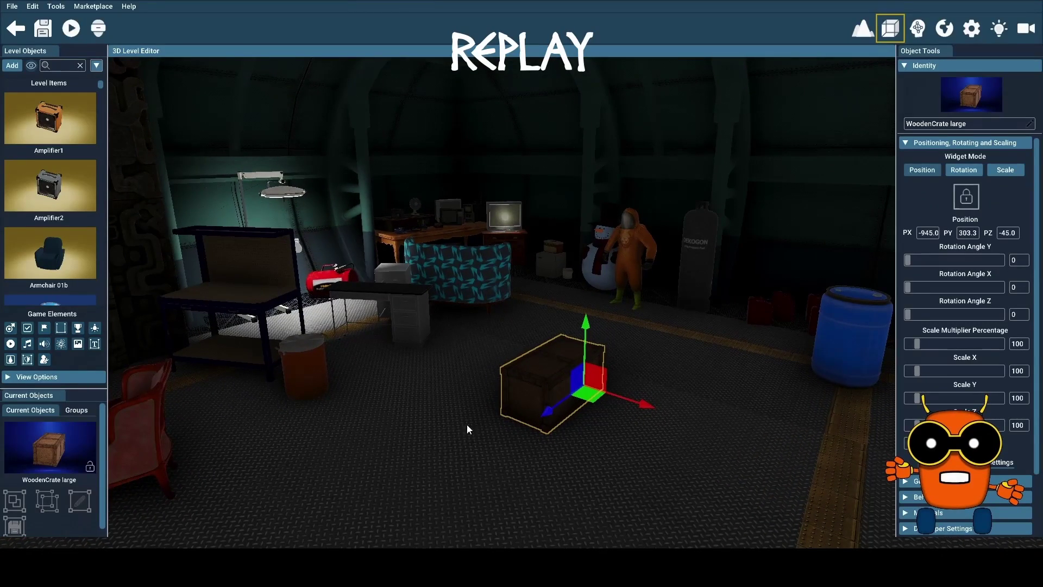
left_click(403, 279)
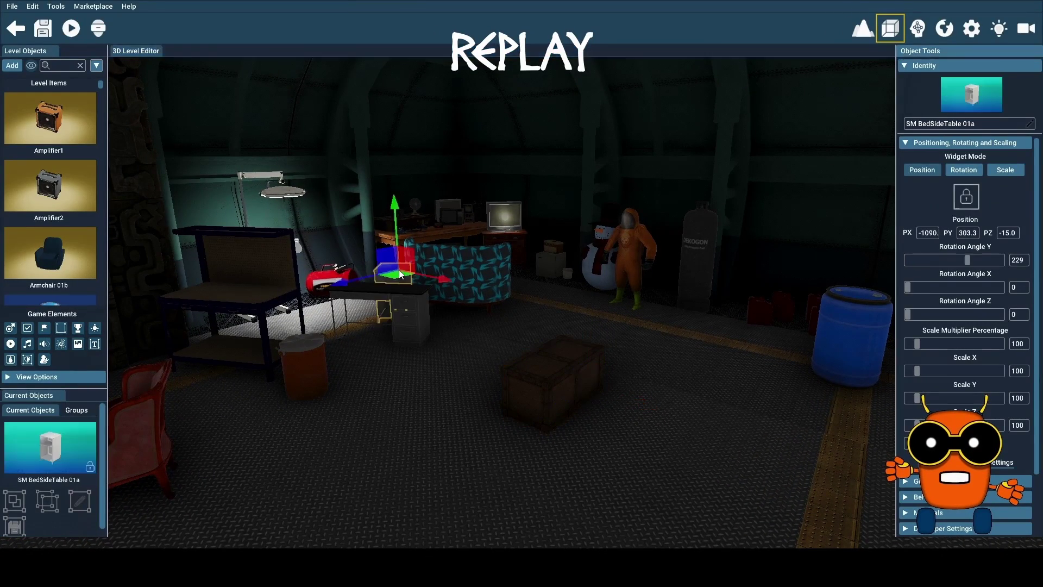
mouse_move(399, 271)
left_mouse_down()
mouse_move(487, 306)
mouse_move(485, 296)
left_mouse_up()
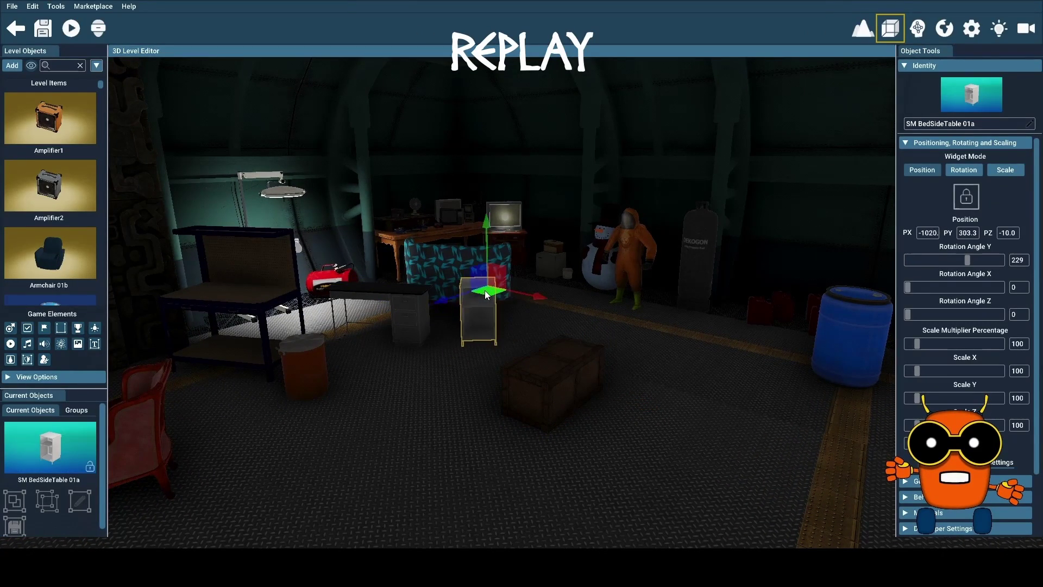
- Shift the desk next to the bedside table and move the crate beside the orange bucket
left_click(411, 332)
left_click_drag(411, 331, 425, 325)
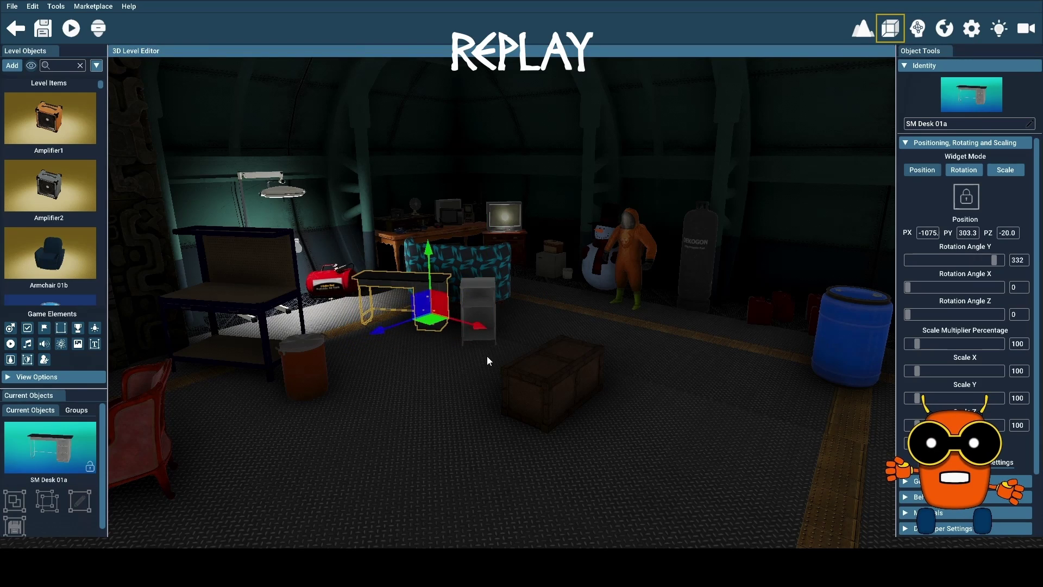
left_click(559, 388)
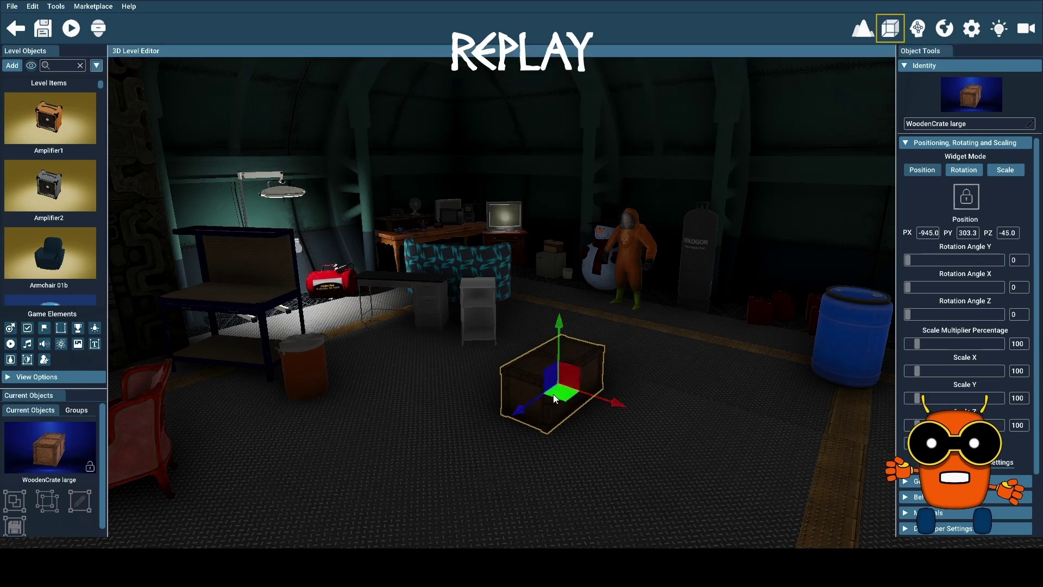
left_click_drag(567, 400, 379, 379)
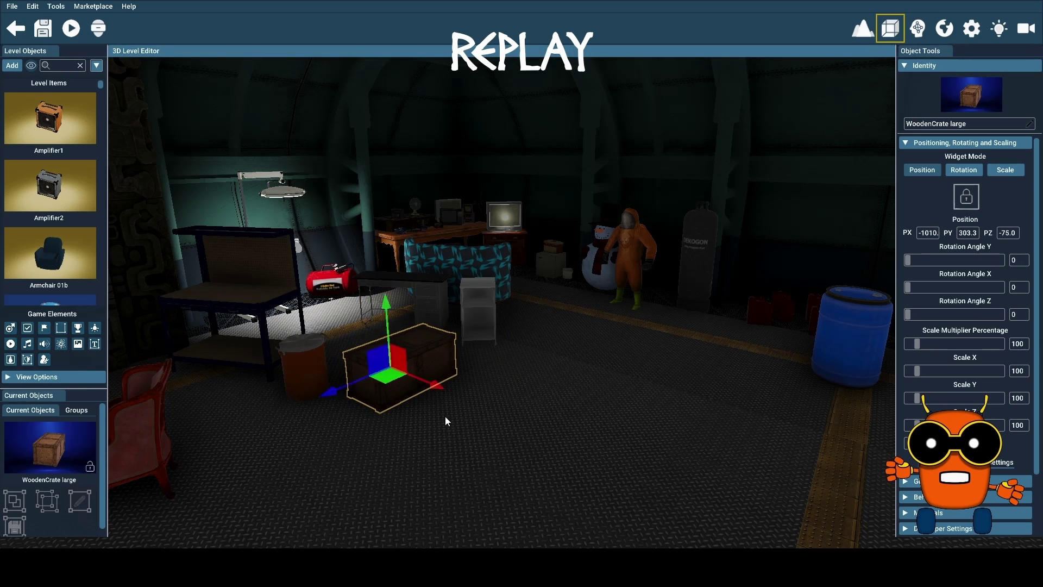
key("a")
key("a")
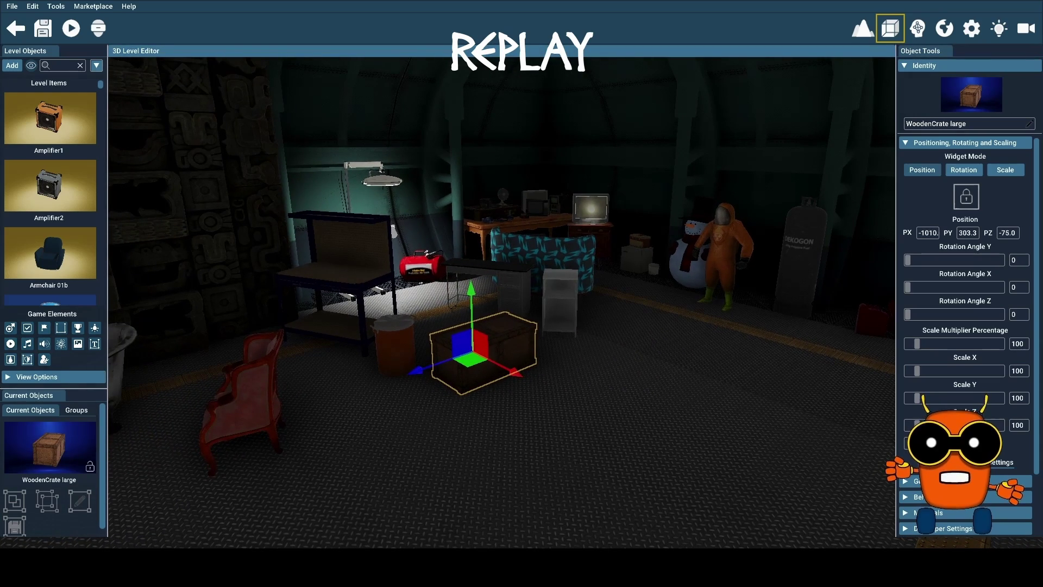
key("a")
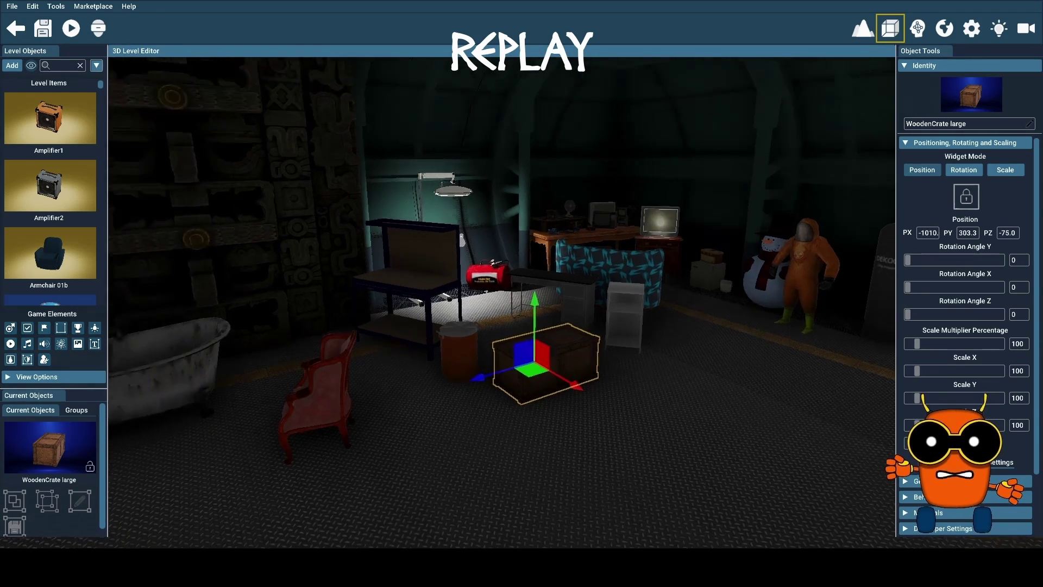
key("d")
key("a")
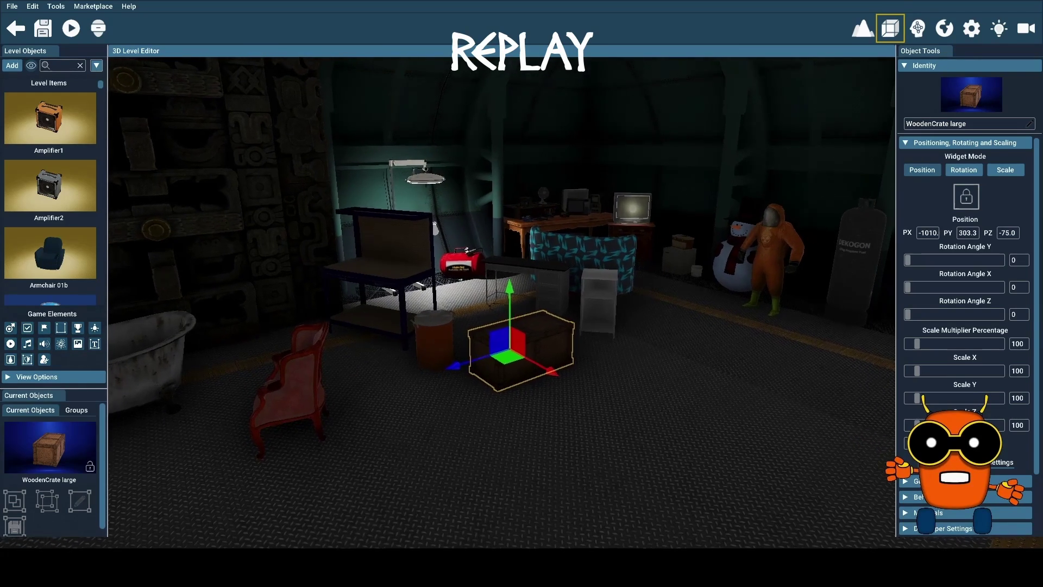
left_click(12, 66)
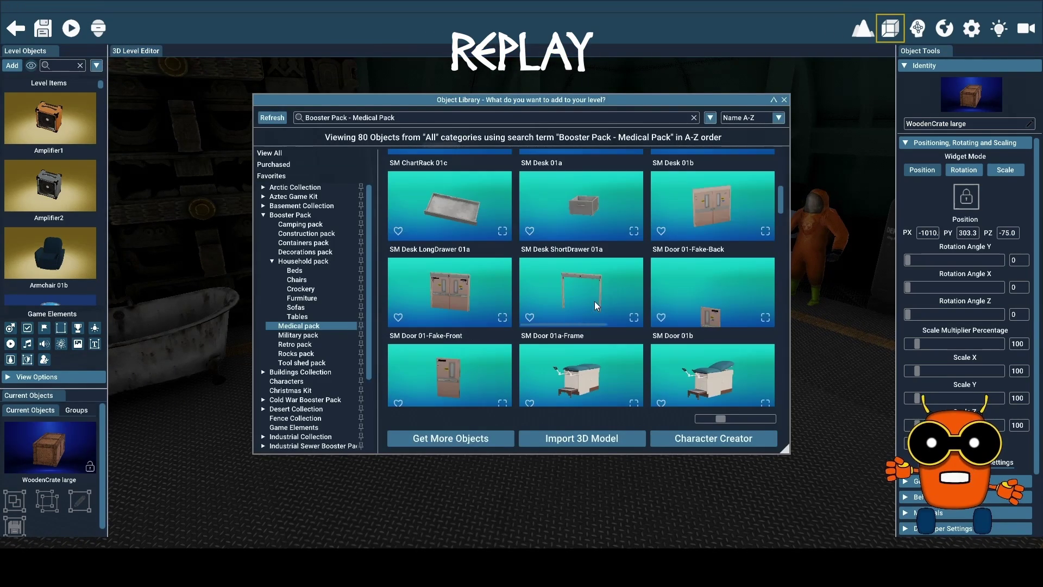
- Pick SM SupplyCabinet 01d from the Medical pack in the Object Library for placement
scroll(595, 301, "down", 5)
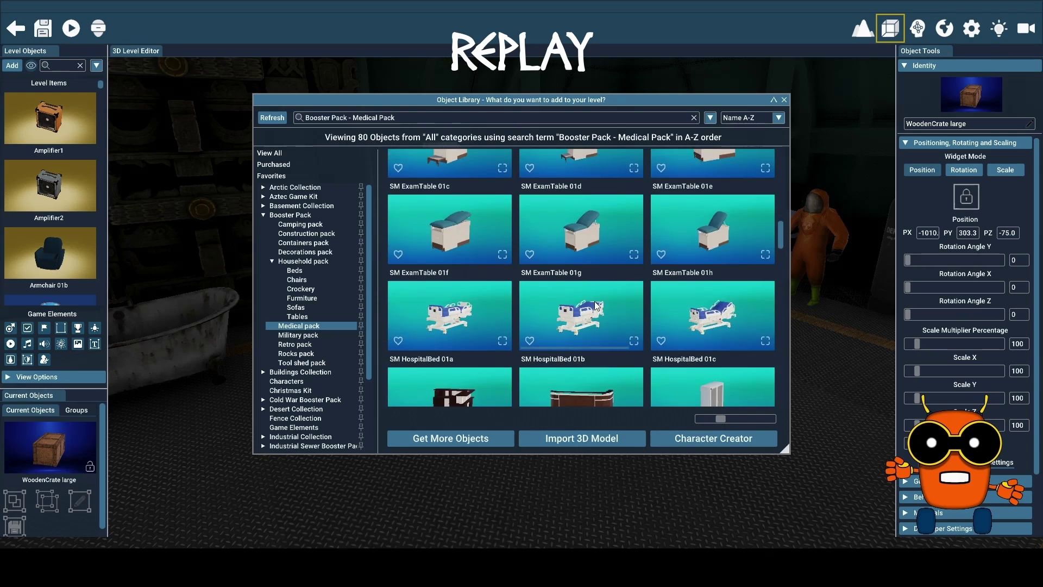
scroll(594, 301, "down", 3)
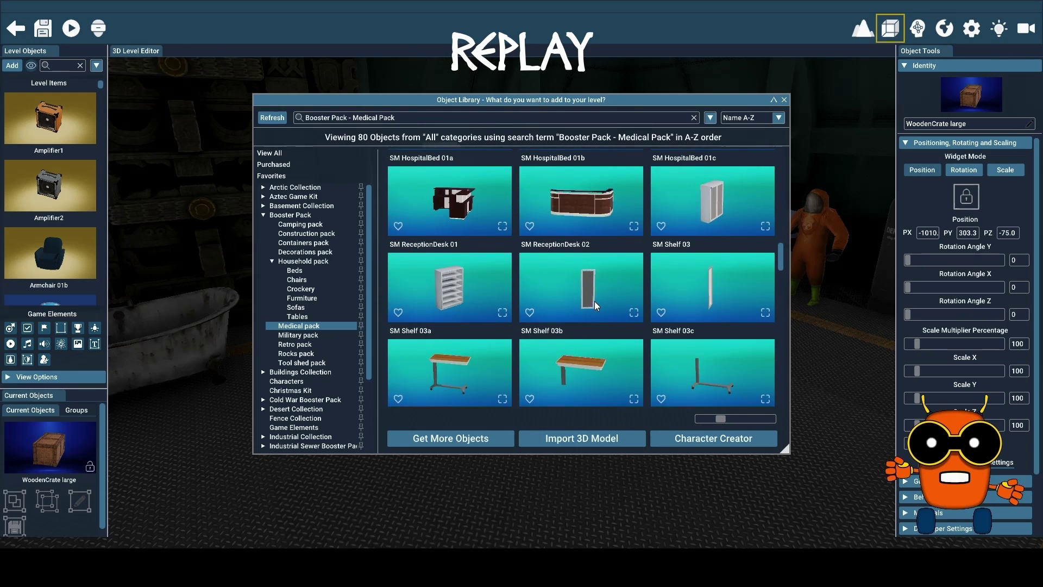
scroll(595, 300, "down", 3)
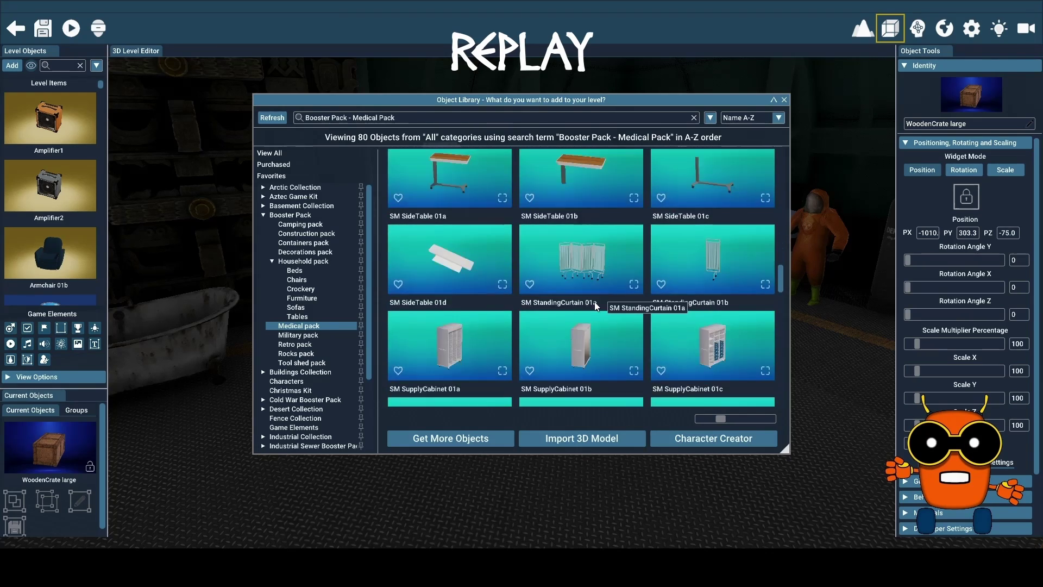
scroll(595, 305, "down", 3)
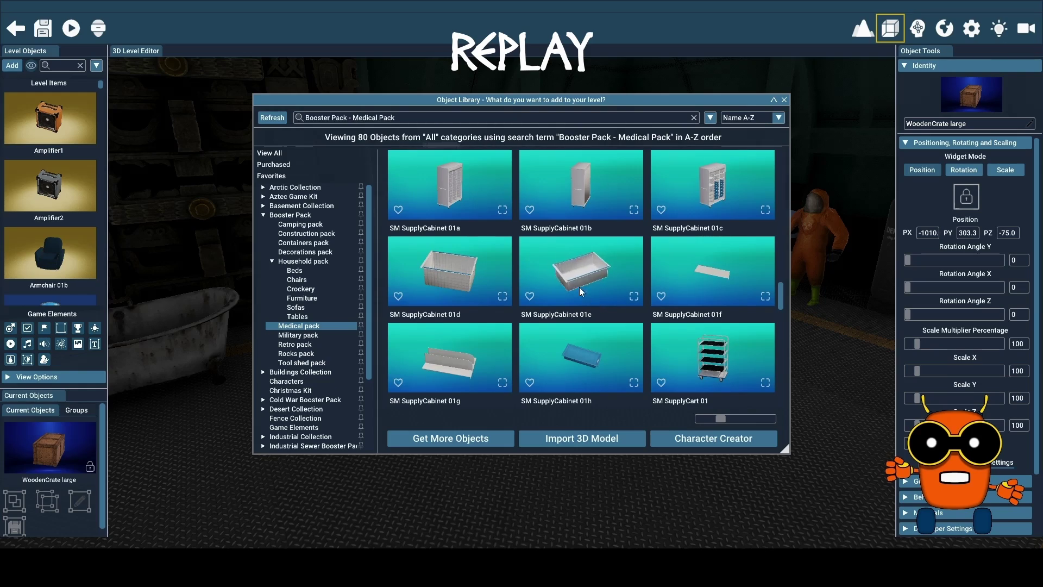
left_click(447, 276)
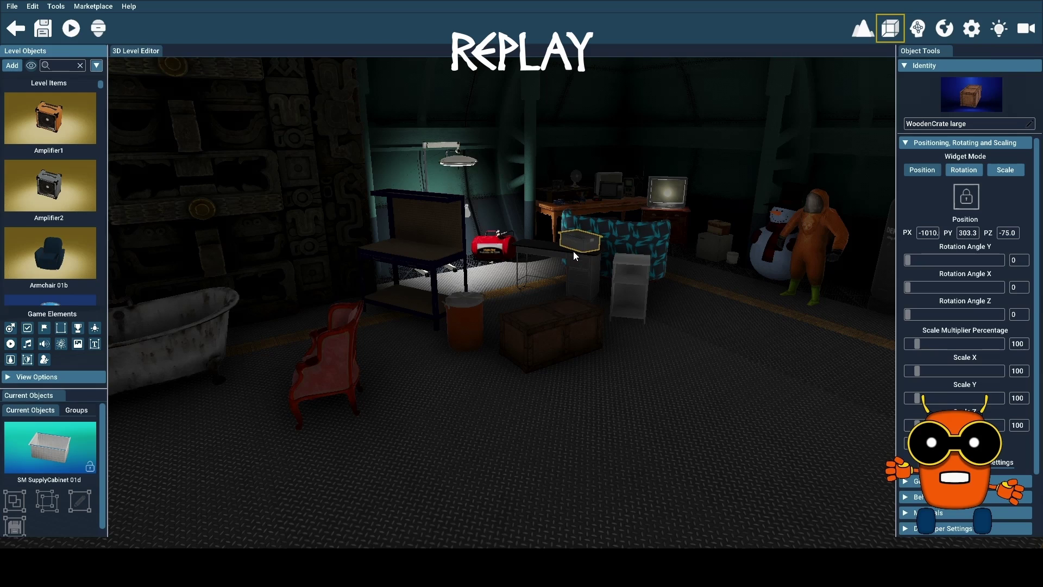
- Set the SM SupplyCabinet 01d tray down on top of the black desk beside the bedside table
left_click(627, 294)
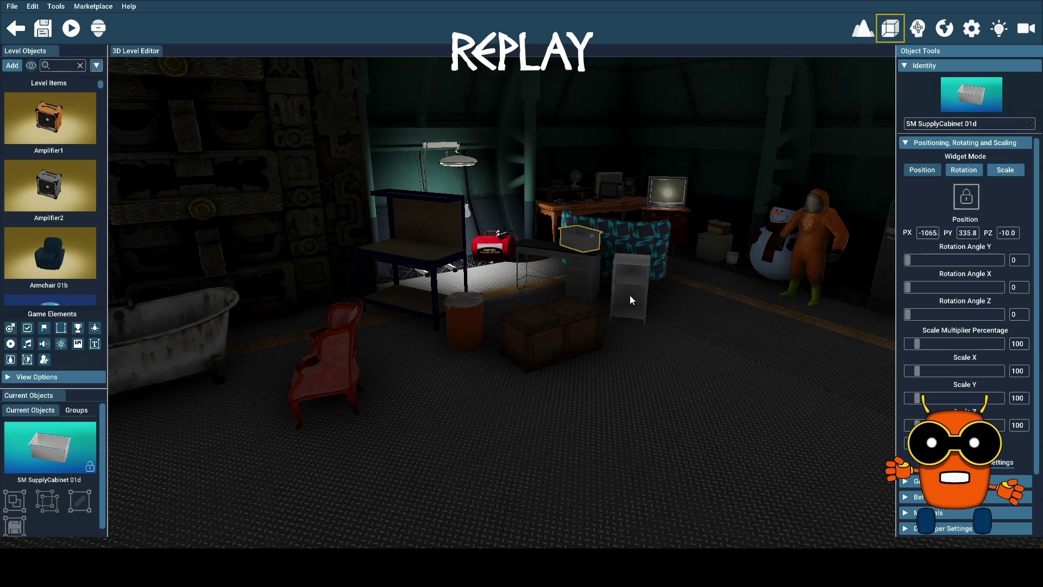
scroll(632, 305, "down", 10)
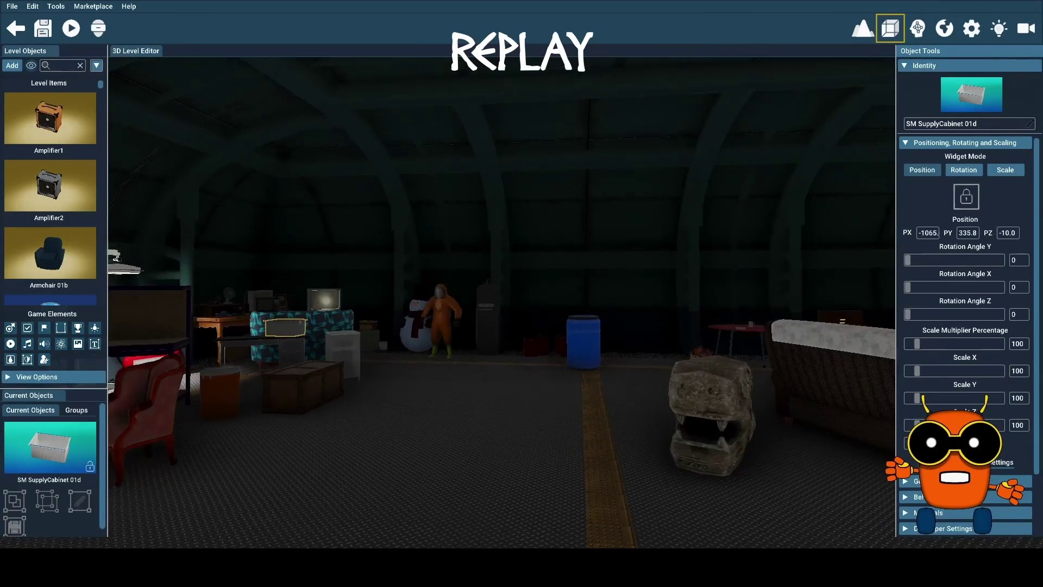
left_click(721, 416)
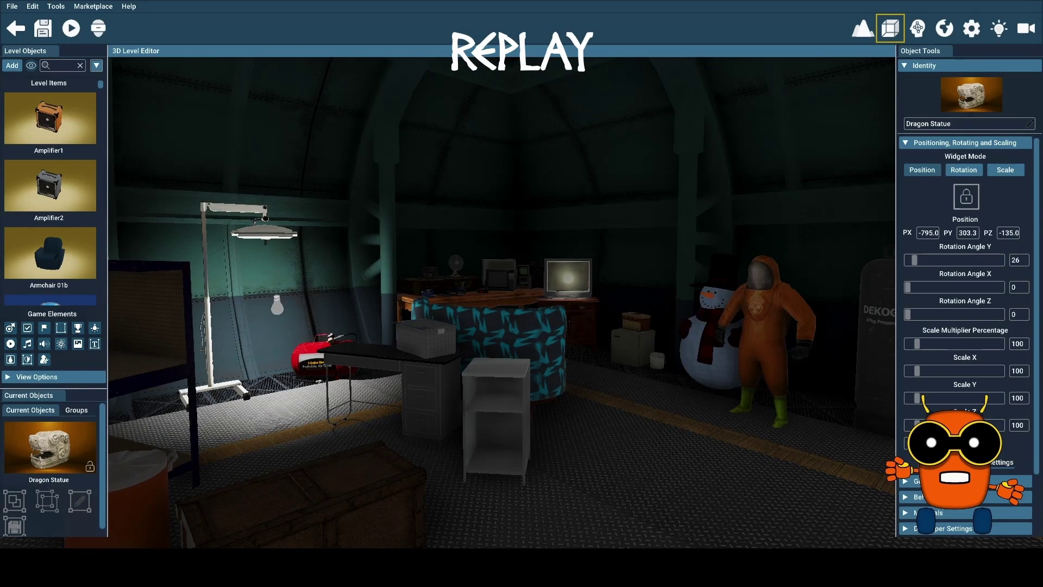
- Add a green medical jar from the Medical pack onto the cabinet's lower shelf
left_click(12, 66)
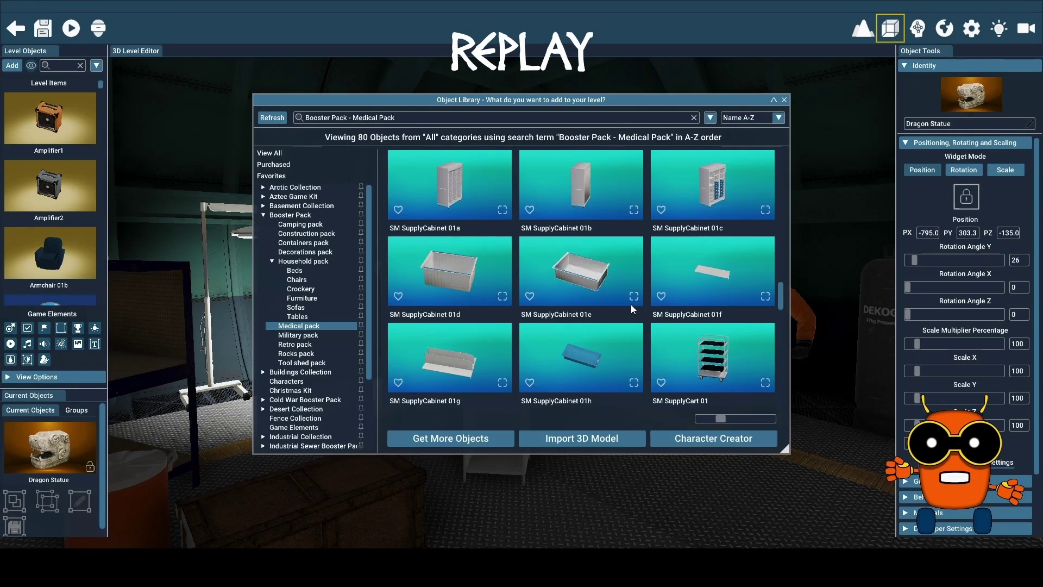
scroll(631, 305, "down", 1)
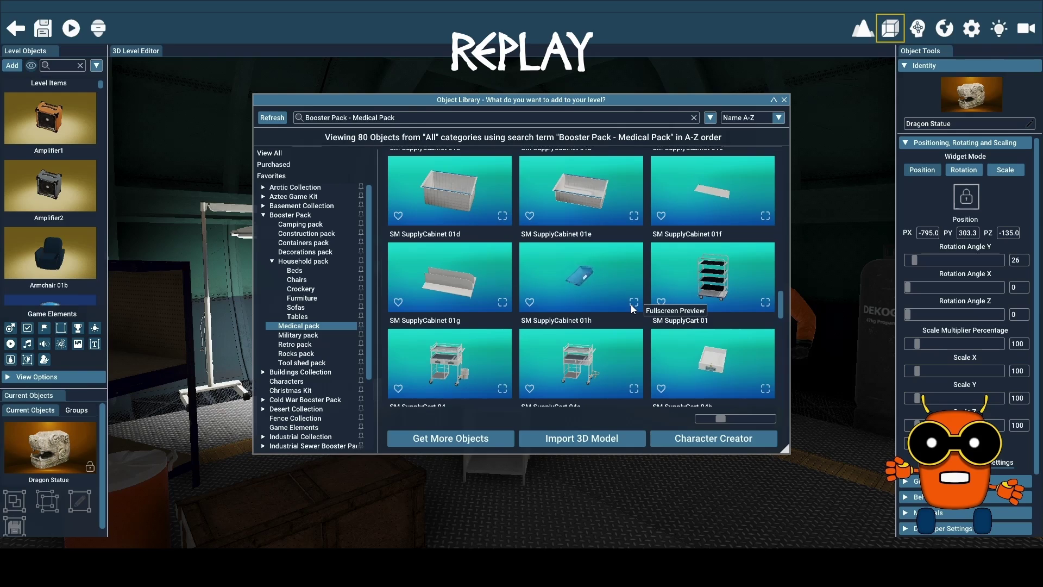
scroll(630, 304, "down", 2)
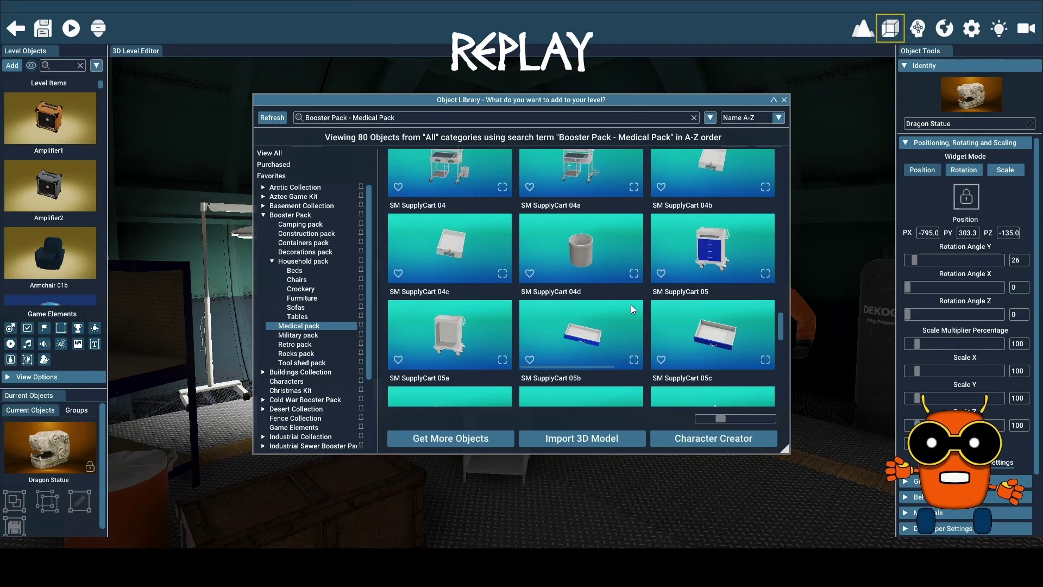
scroll(609, 311, "down", 2)
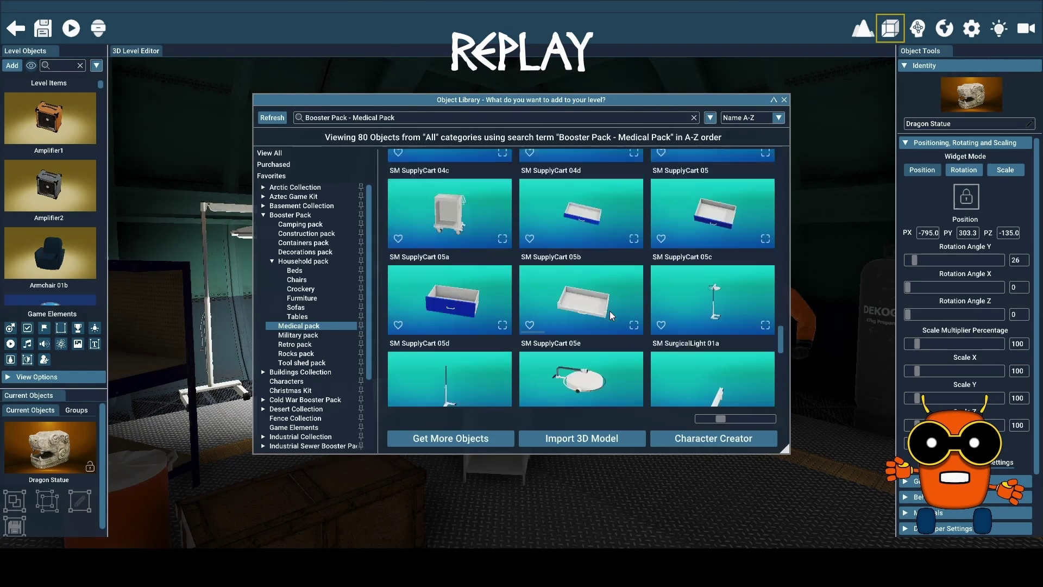
scroll(609, 311, "down", 5)
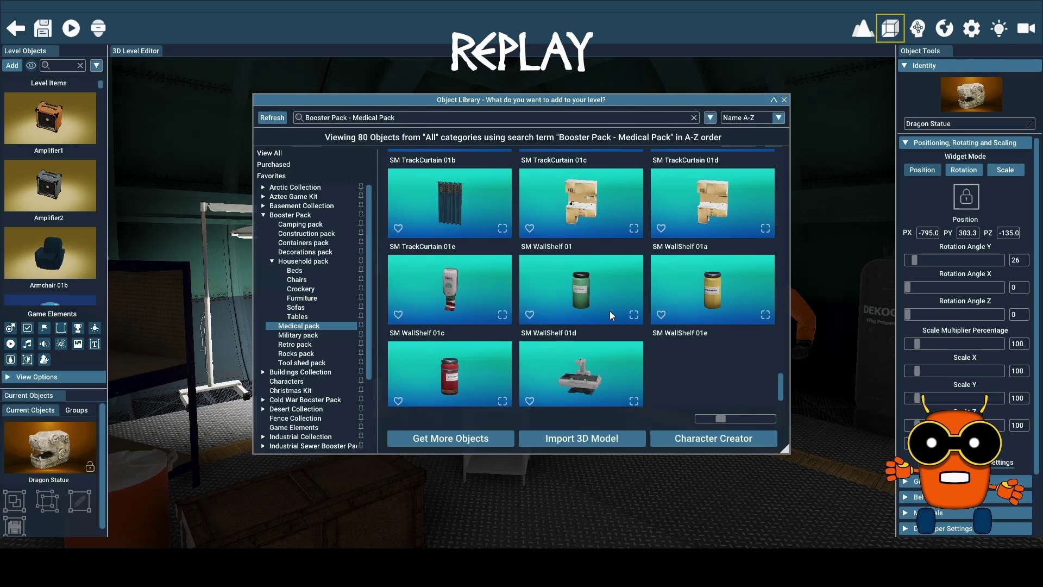
left_click(583, 298)
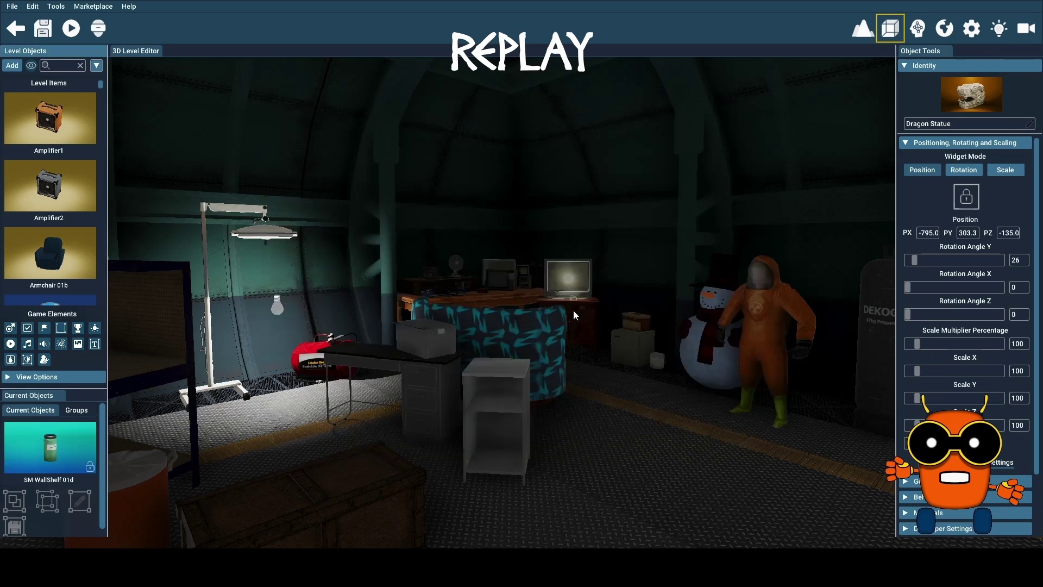
left_click(482, 453)
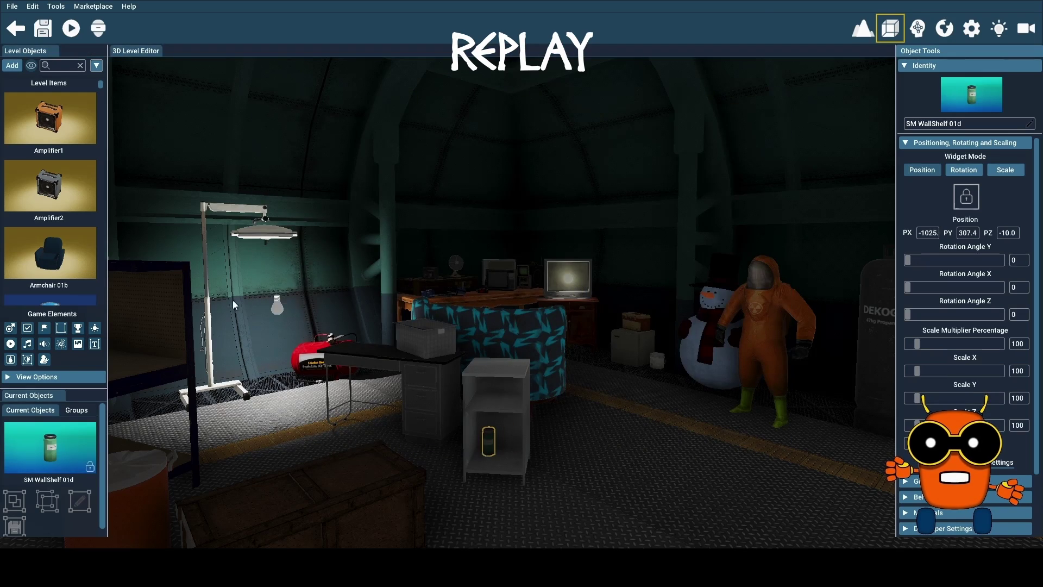
- Add an orange medical jar beside the green one on the same shelf
left_click(12, 65)
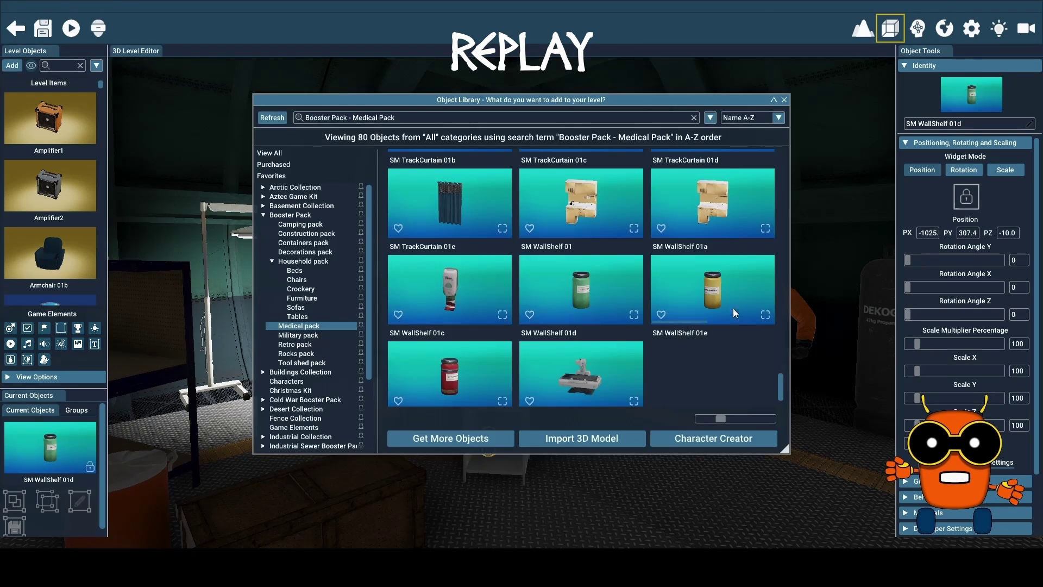
left_click(712, 296)
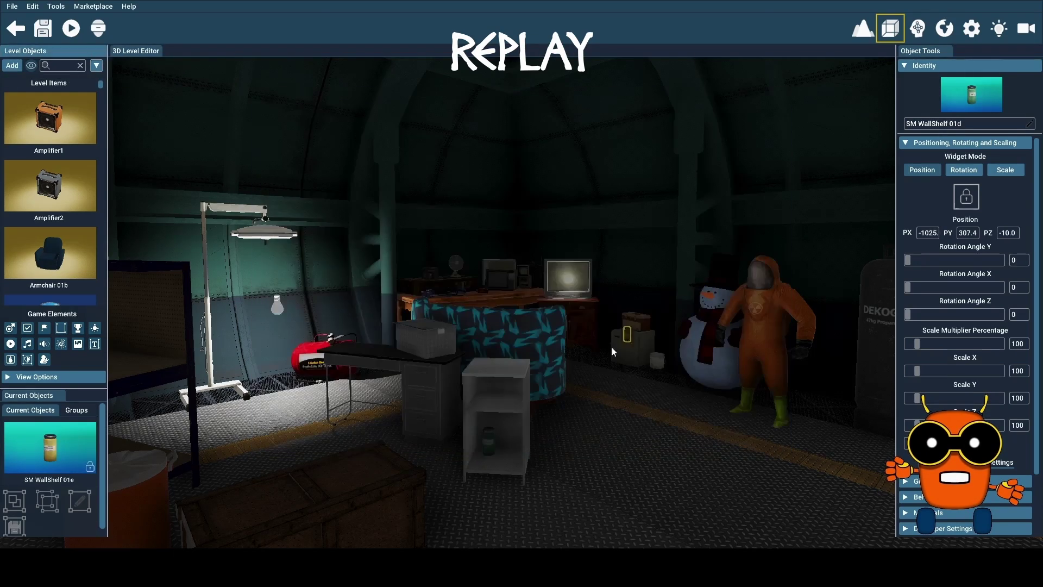
left_click(499, 459)
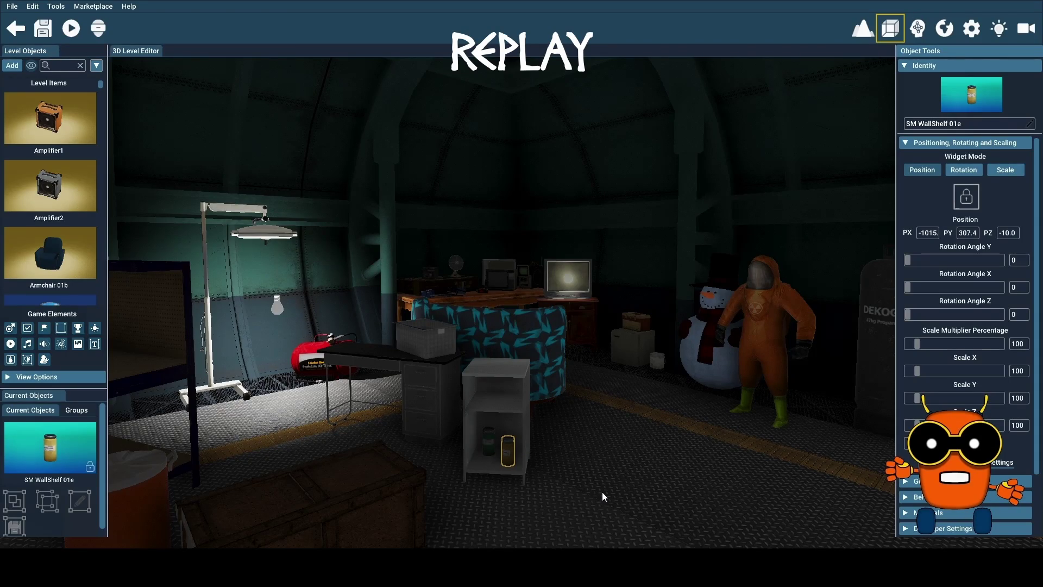
- Add the XMASTREE1 Christmas tree from the Christmas Kit to the level
left_click(12, 66)
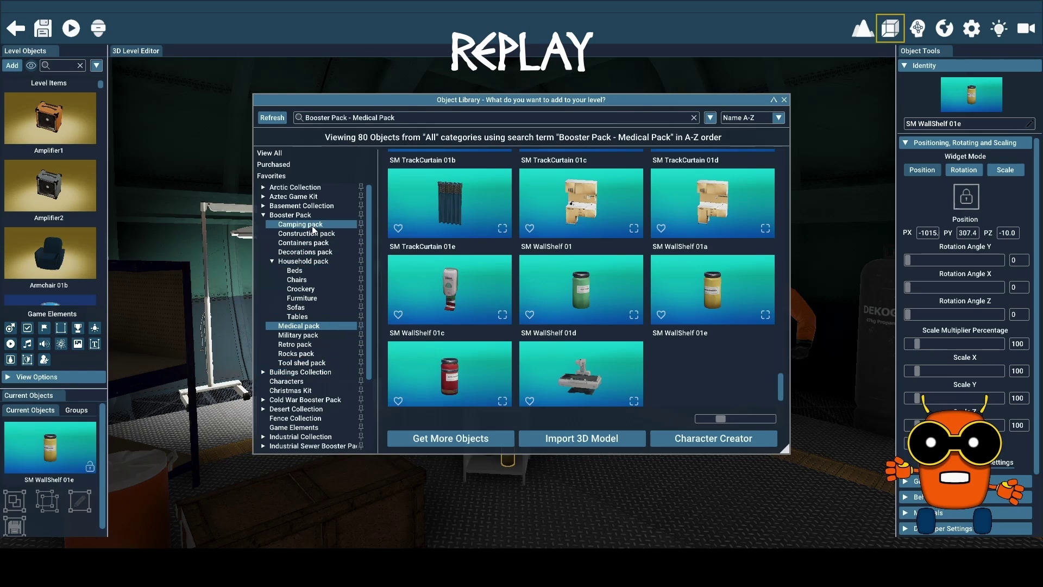
left_click(290, 392)
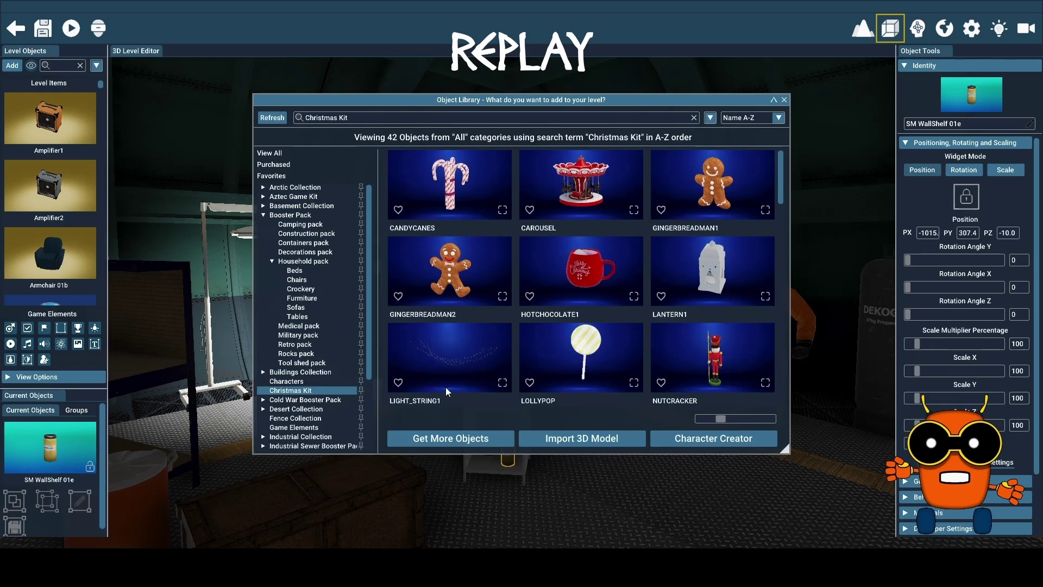
scroll(625, 313, "down", 3)
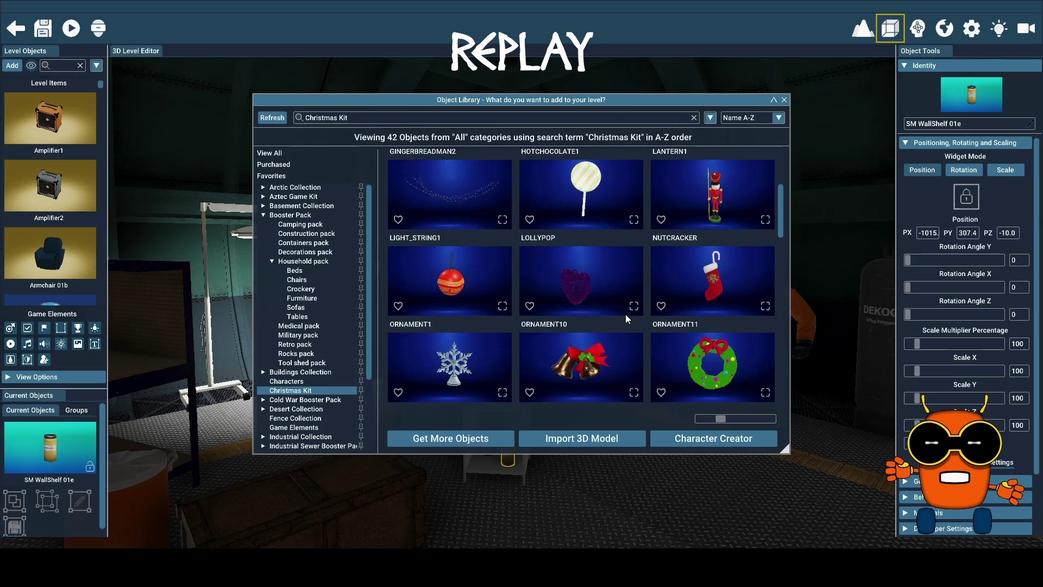
scroll(625, 314, "down", 3)
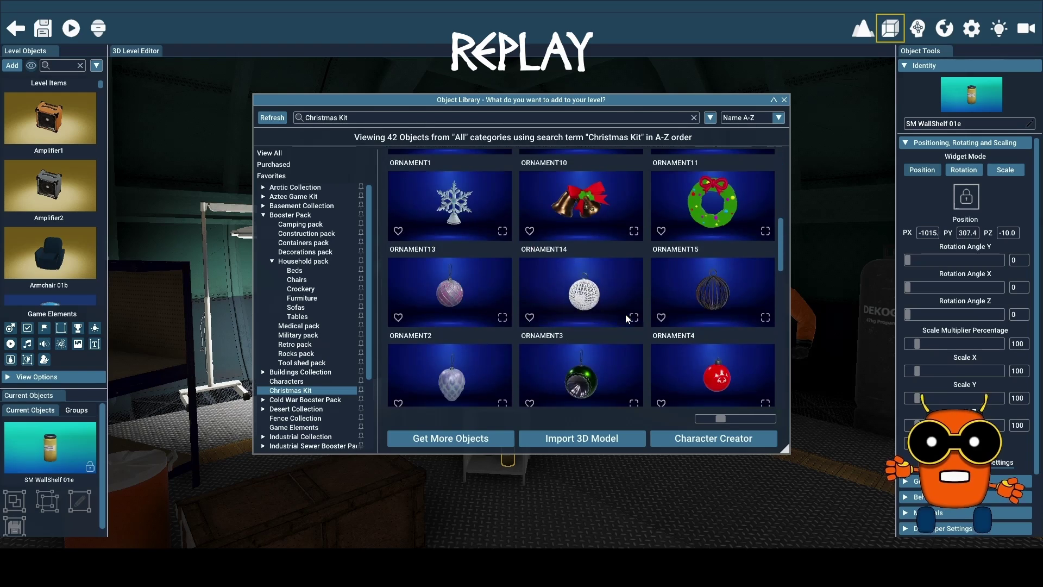
scroll(625, 314, "down", 5)
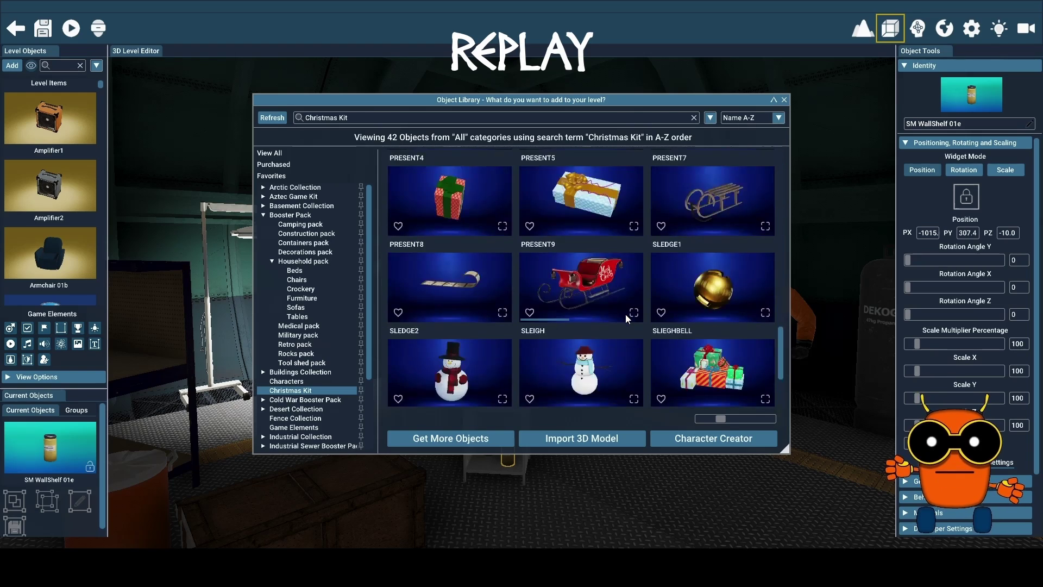
scroll(624, 314, "down", 2)
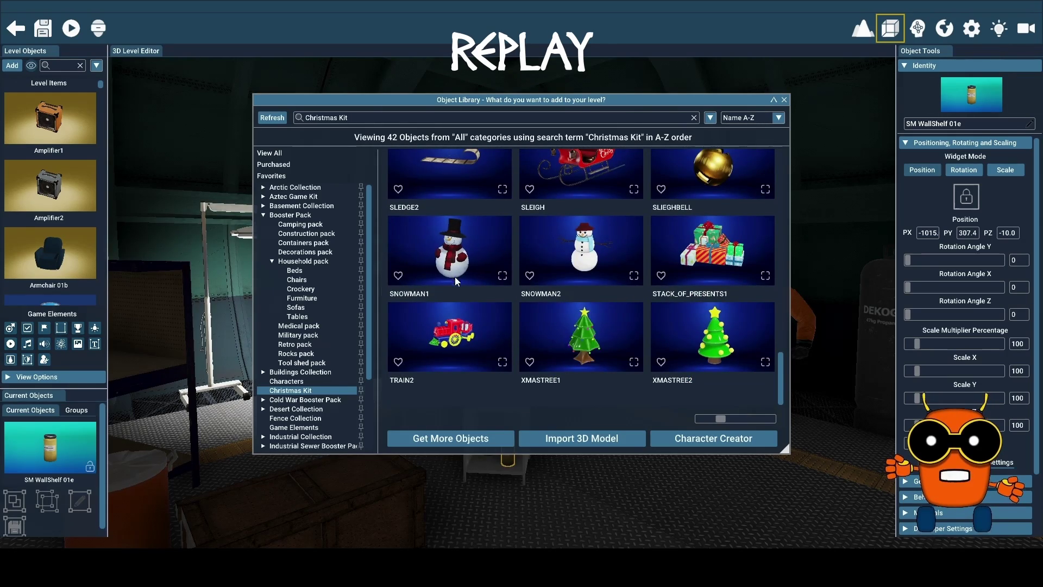
left_click(576, 340)
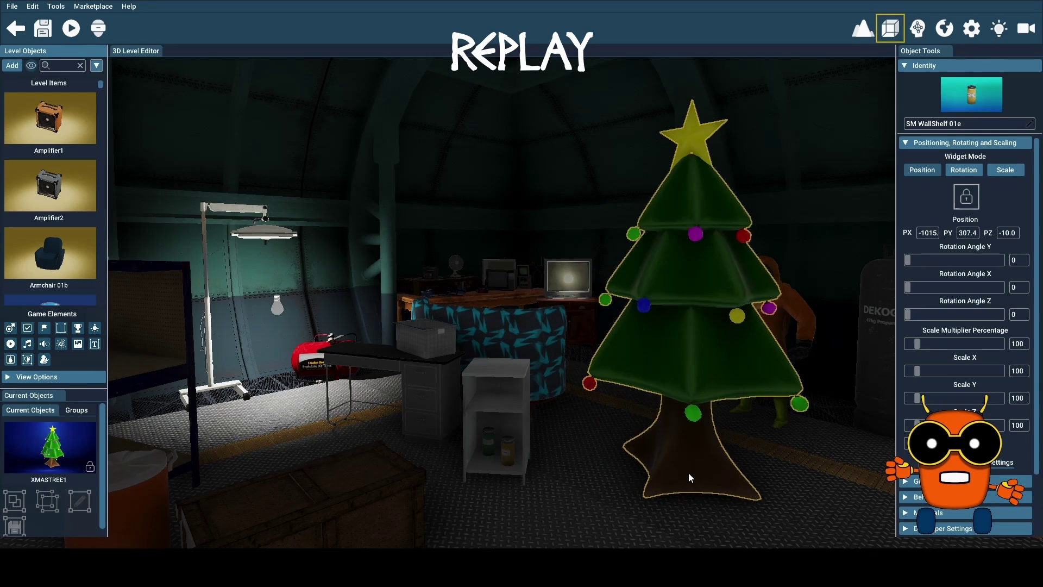
- Orbit the view across the bunker to set the Christmas tree beside the rock and barrel
left_click_drag(689, 473, 489, 473)
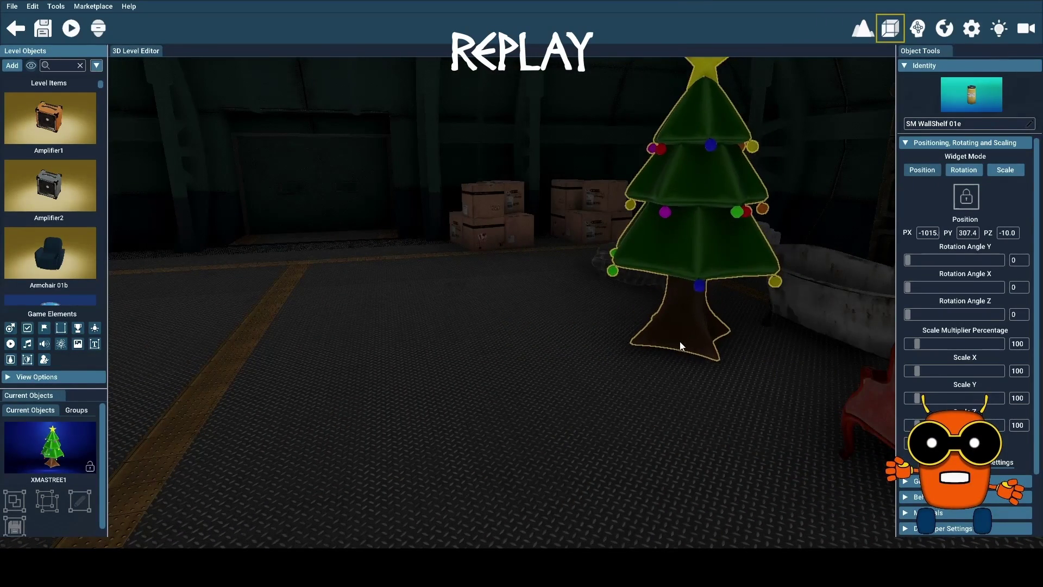
left_click_drag(672, 349, 462, 350)
left_click_drag(624, 318, 460, 319)
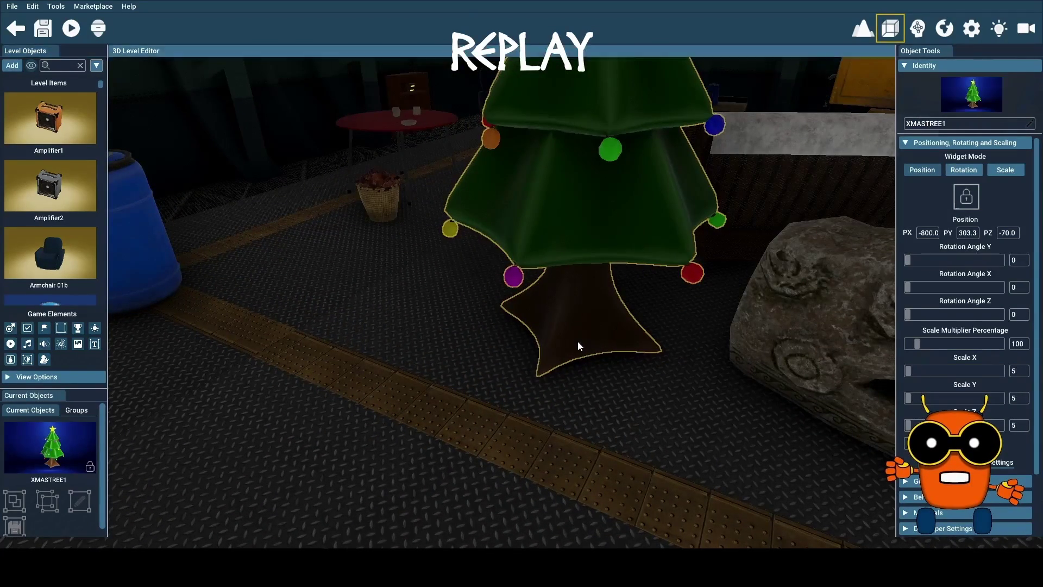
left_click_drag(562, 376, 726, 376)
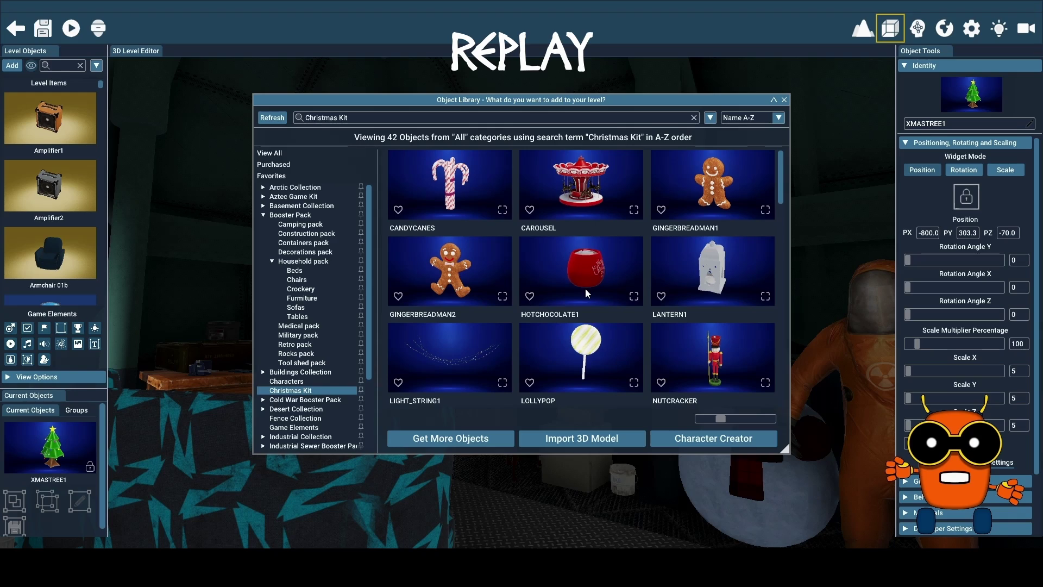
- Place the LANTERN1 lantern on the black desk at -1080, 335.8, -25.0
left_click(717, 282)
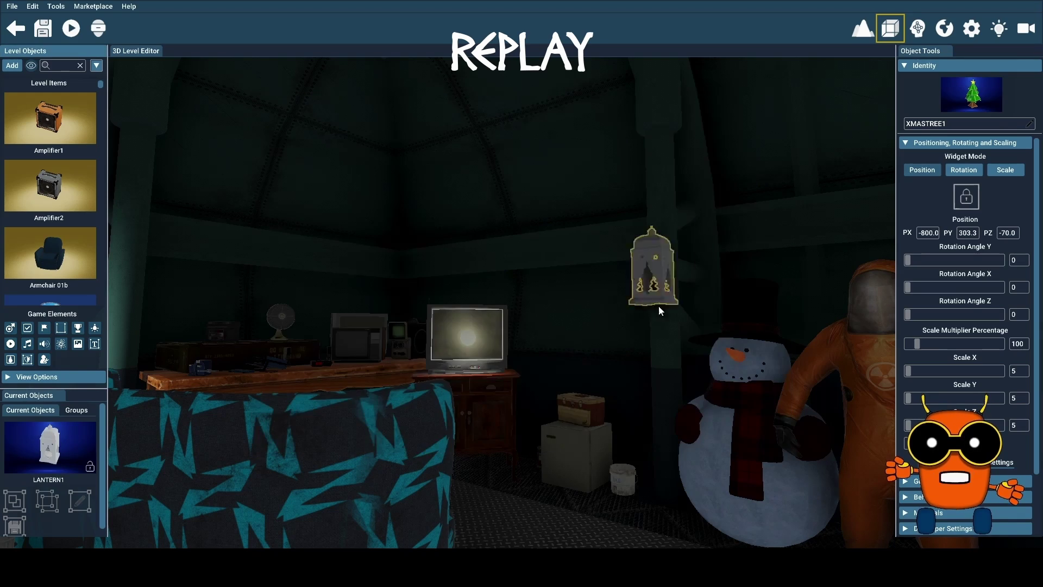
left_click(435, 411)
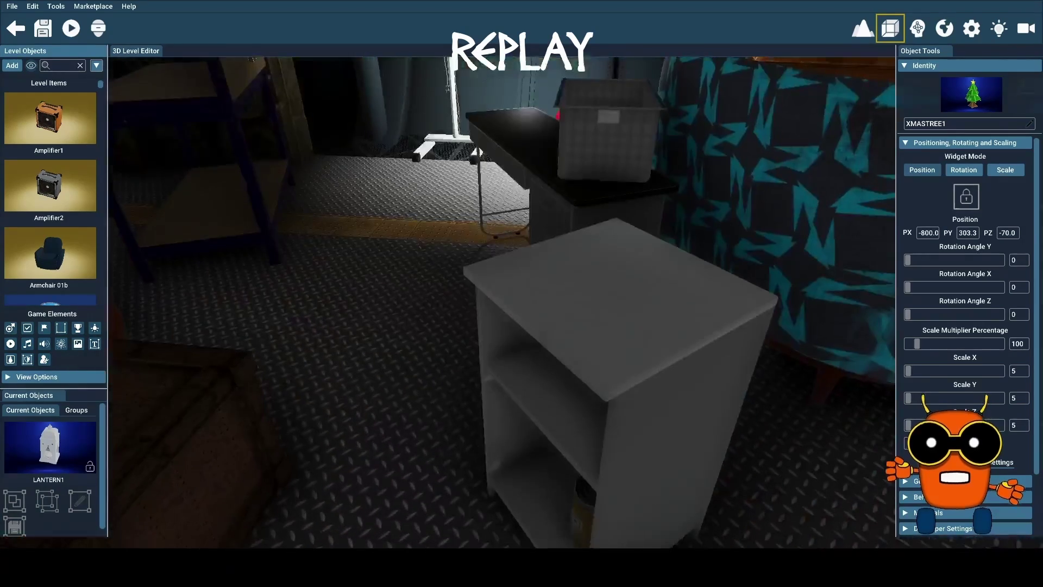
left_click(398, 431)
mouse_move(399, 431)
left_mouse_down()
mouse_move(588, 344)
mouse_move(497, 171)
mouse_move(514, 135)
left_mouse_up()
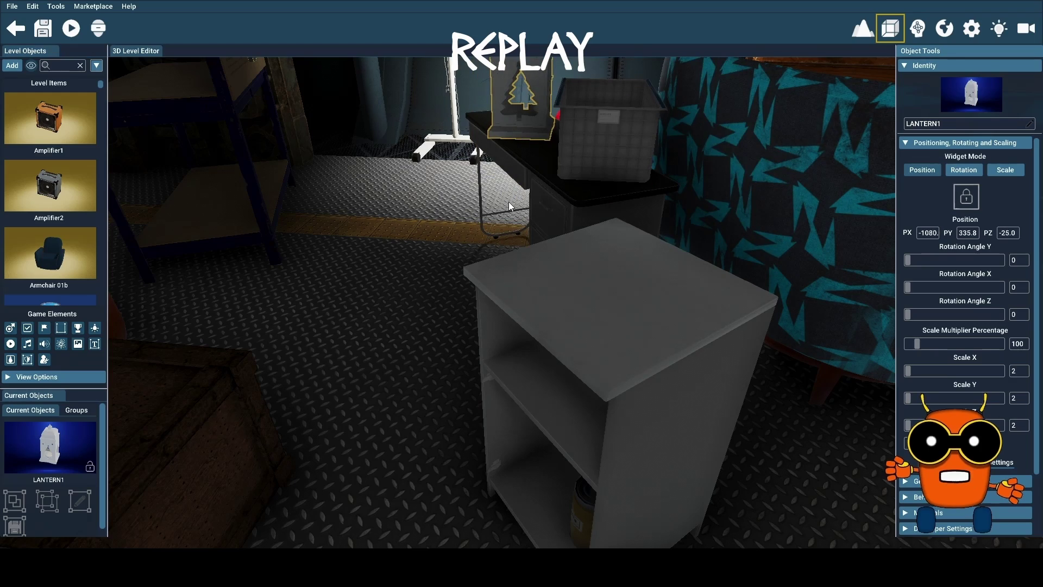
mouse_move(506, 207)
left_mouse_down()
mouse_move(445, 215)
mouse_move(506, 215)
left_mouse_up()
key("w")
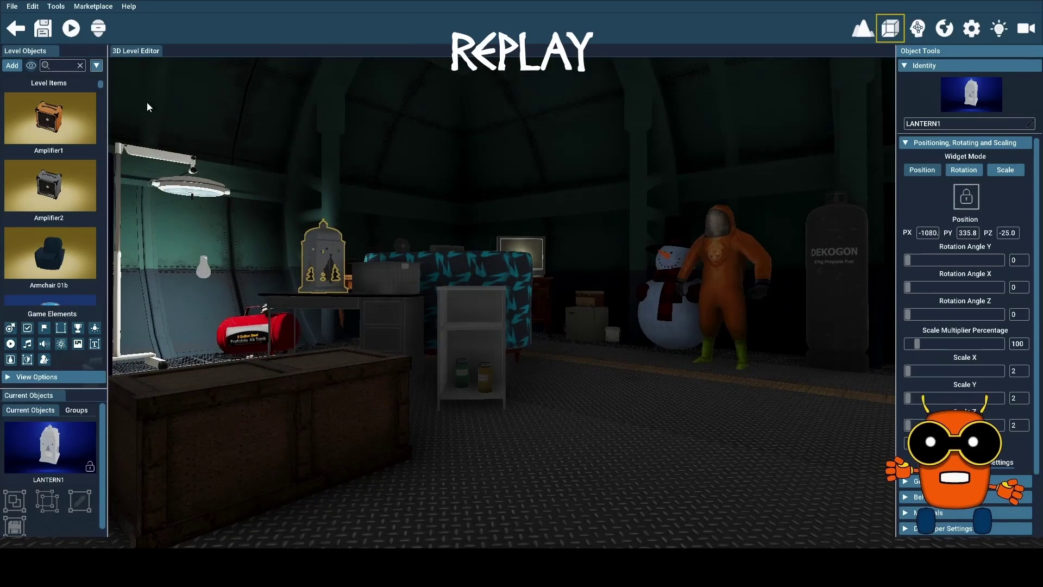
left_click(12, 65)
- Browse the Shanty-town, Military and Max Collection animal objects in the library
scroll(335, 381, "down", 5)
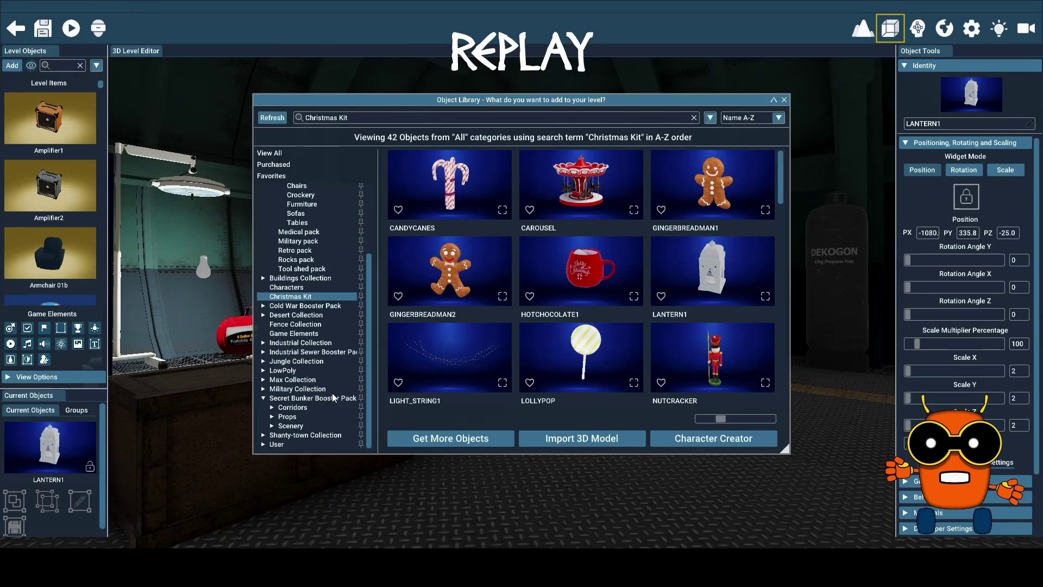
left_click(324, 435)
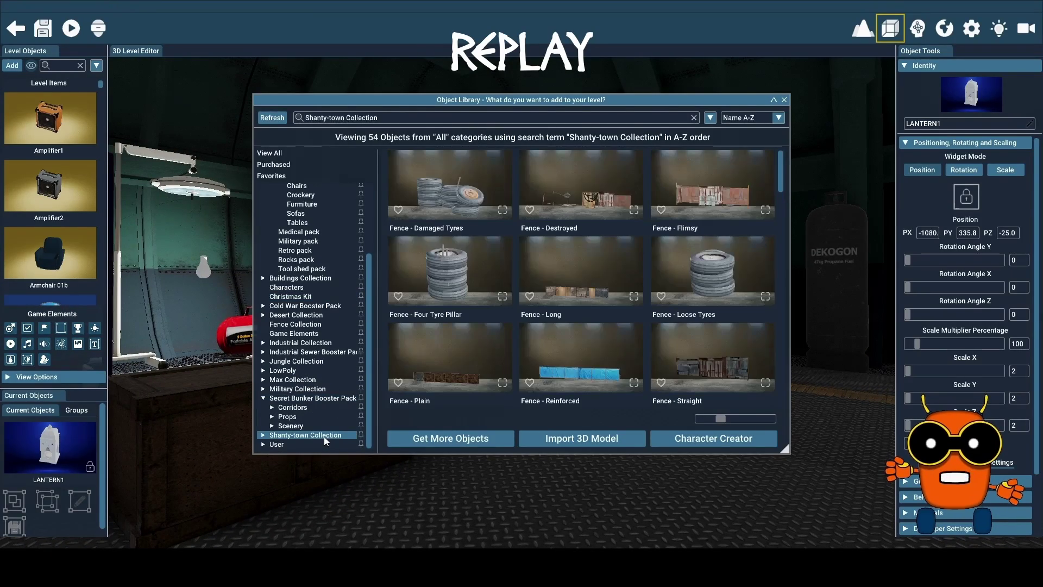
scroll(623, 311, "down", 3)
scroll(624, 311, "down", 10)
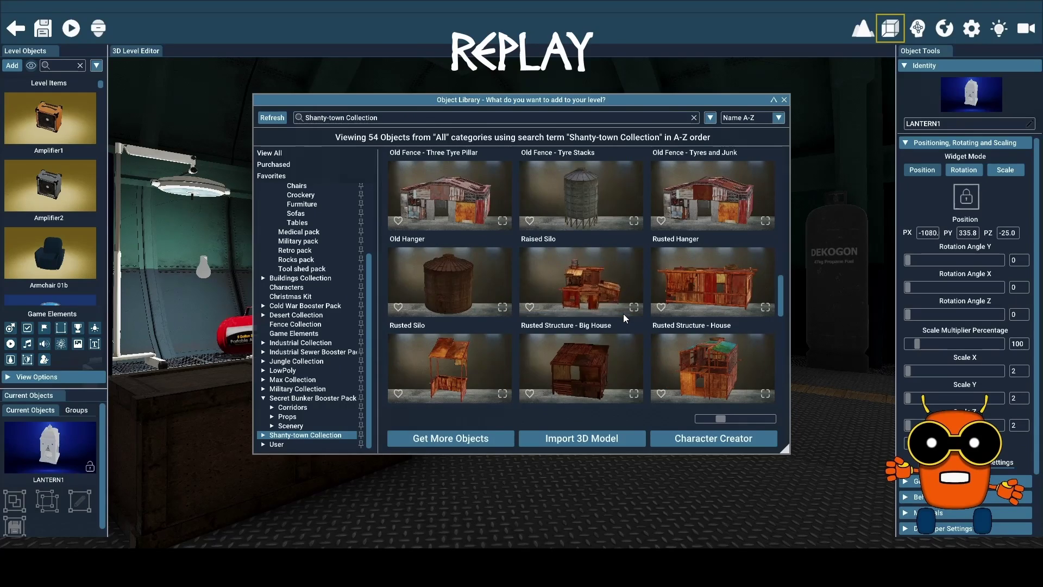
scroll(624, 314, "down", 6)
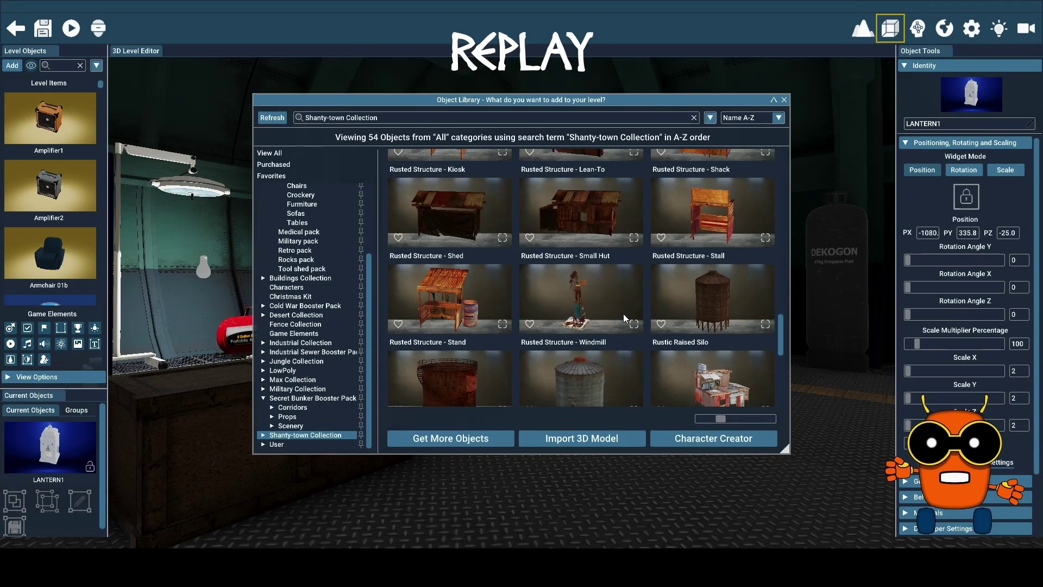
scroll(623, 314, "down", 3)
scroll(624, 315, "down", 5)
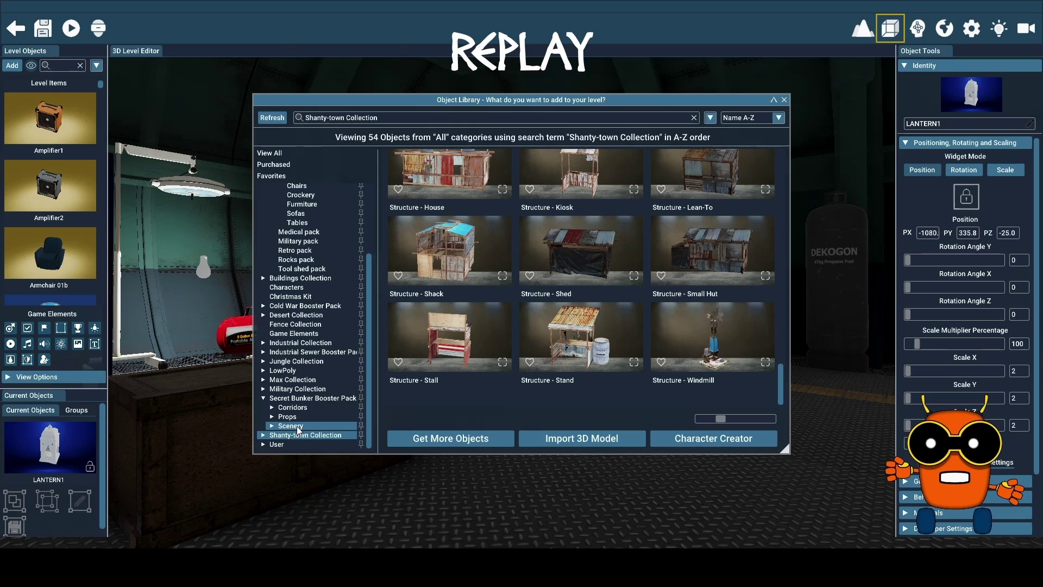
left_click(262, 389)
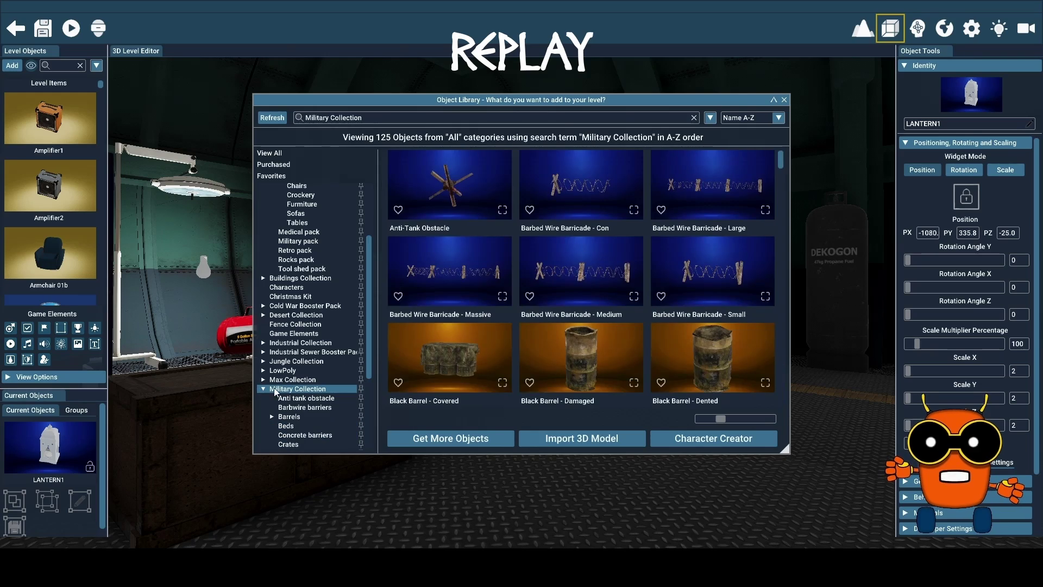
left_click(264, 379)
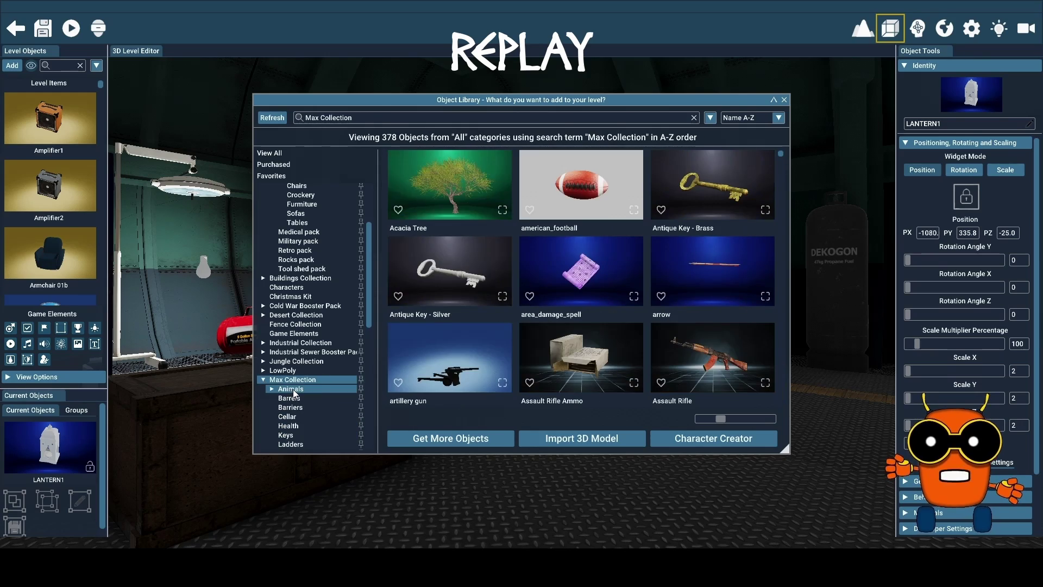
left_click(293, 390)
scroll(321, 385, "down", 3)
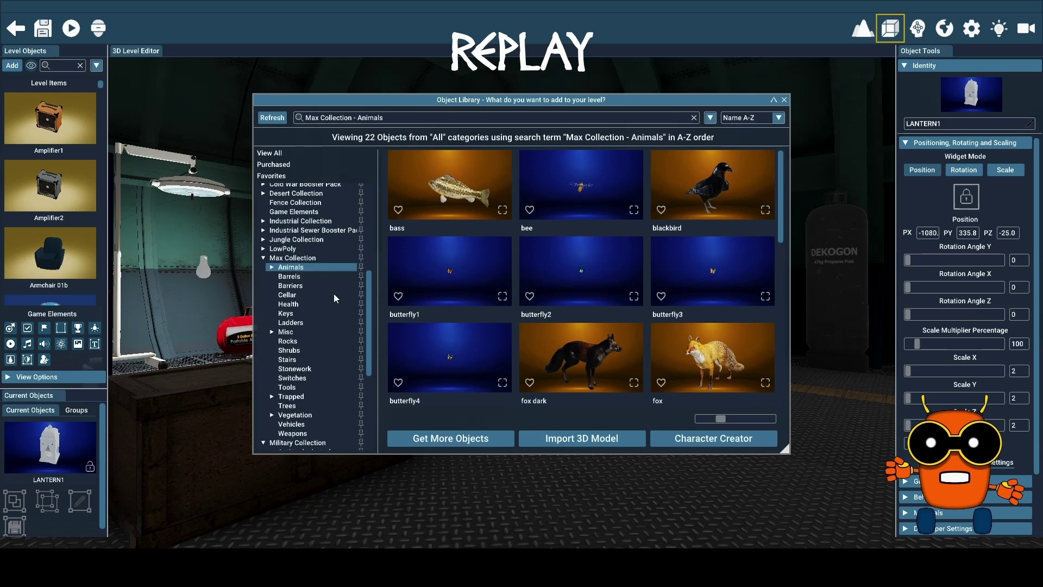
- Go through Health, Keys and Ladders to Misc Agrandcanyonadventure and place Skull Salazar
left_click(296, 304)
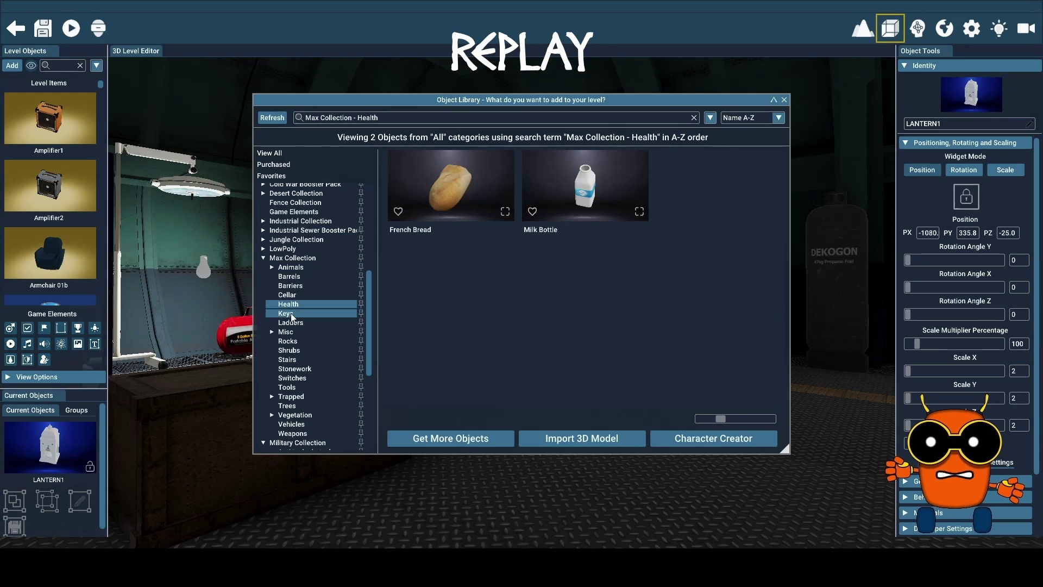
left_click(293, 314)
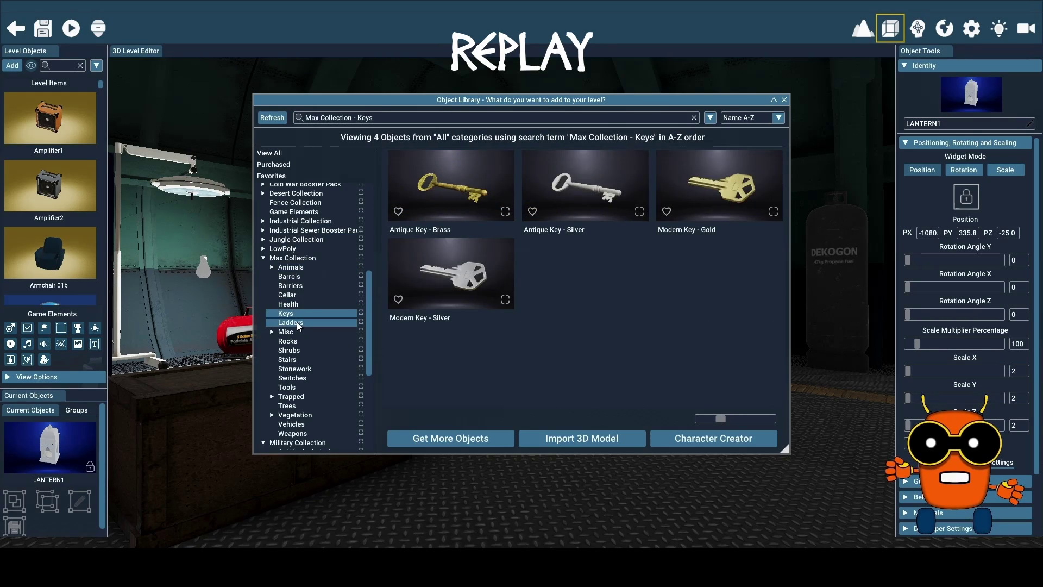
left_click(297, 322)
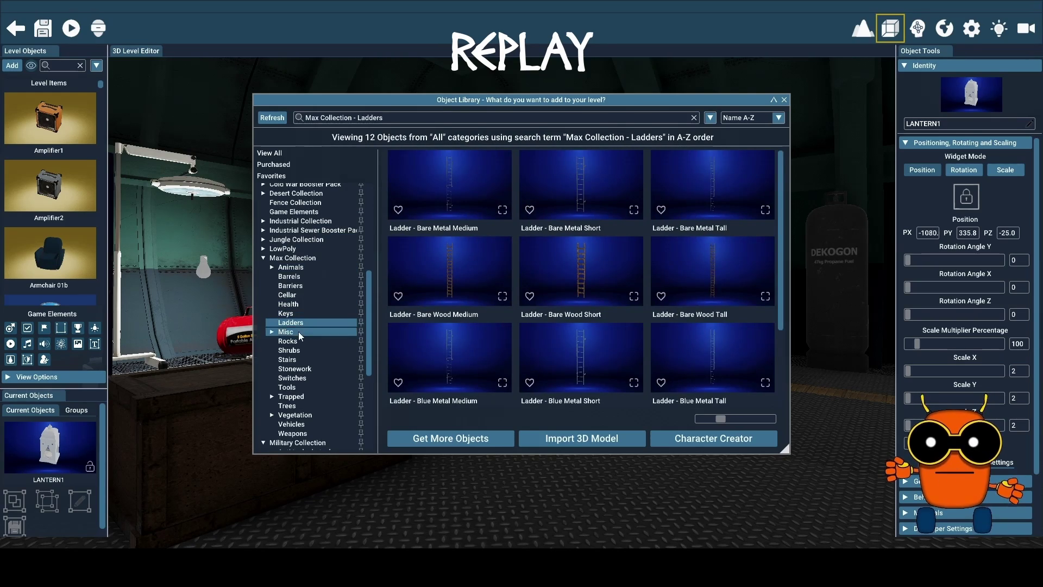
left_click(269, 331)
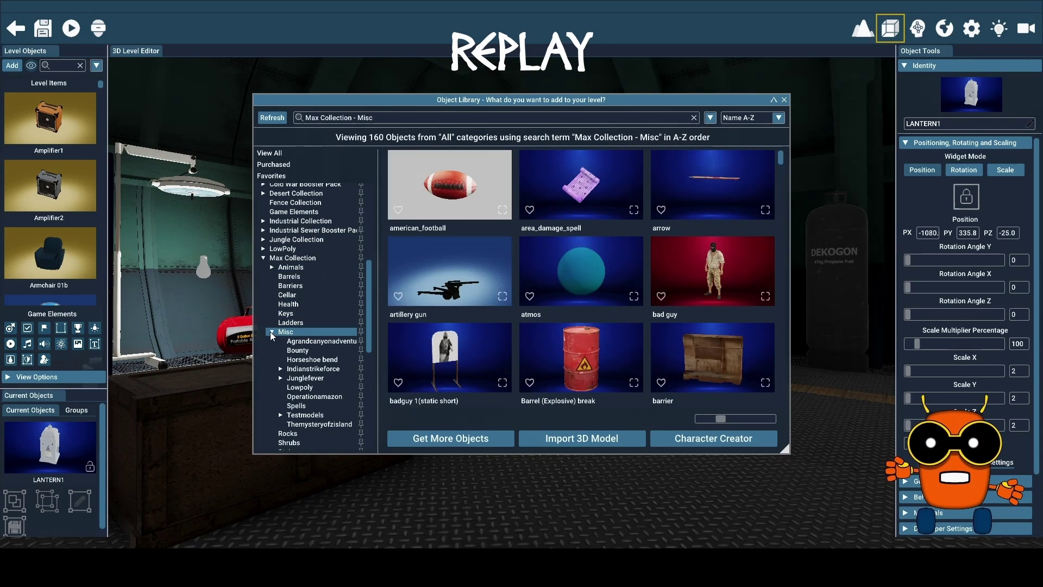
left_click(337, 344)
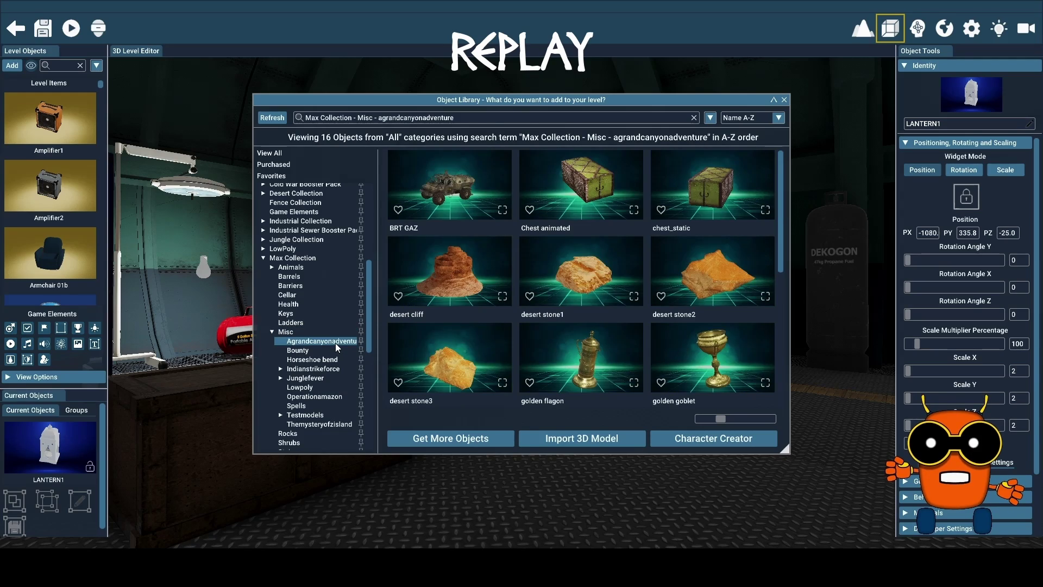
scroll(630, 340, "down", 5)
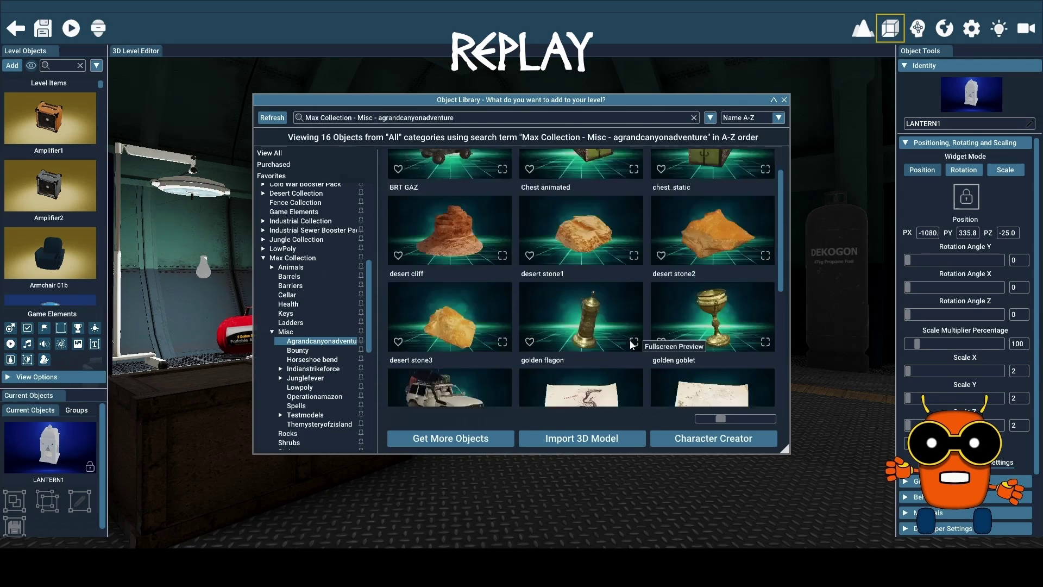
scroll(610, 347, "down", 2)
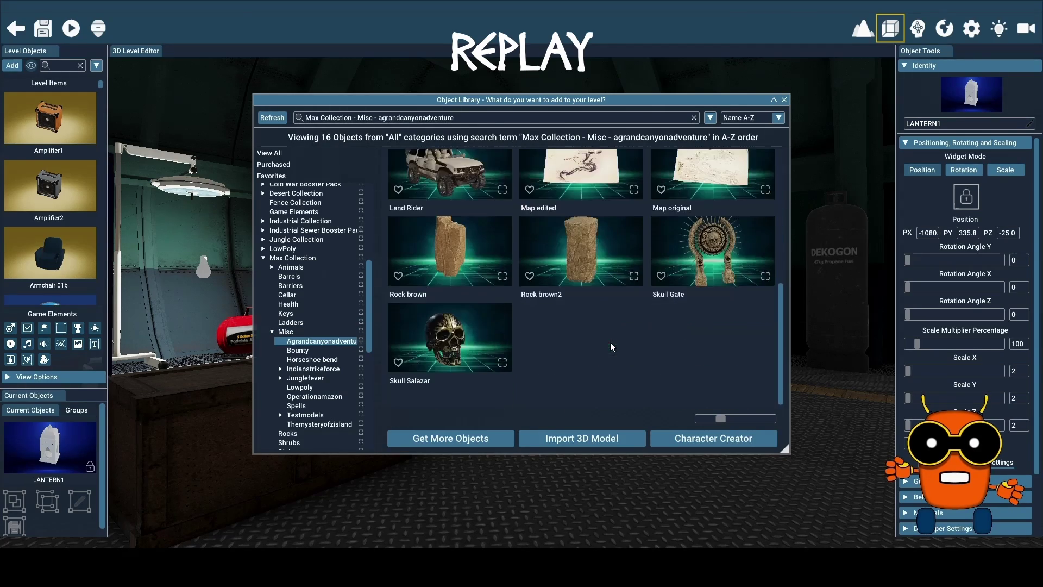
scroll(611, 346, "down", 1)
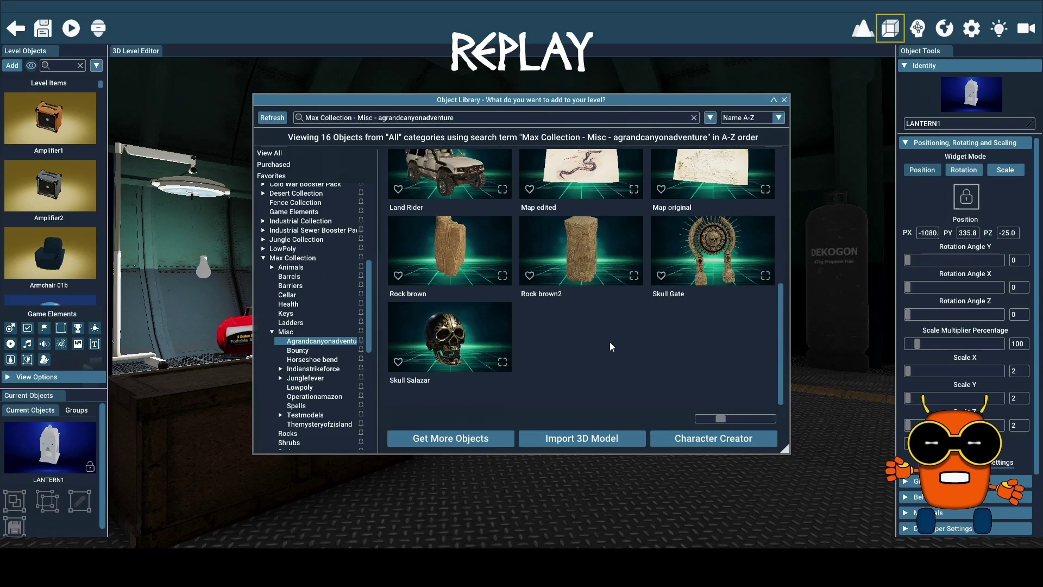
scroll(552, 343, "up", 1)
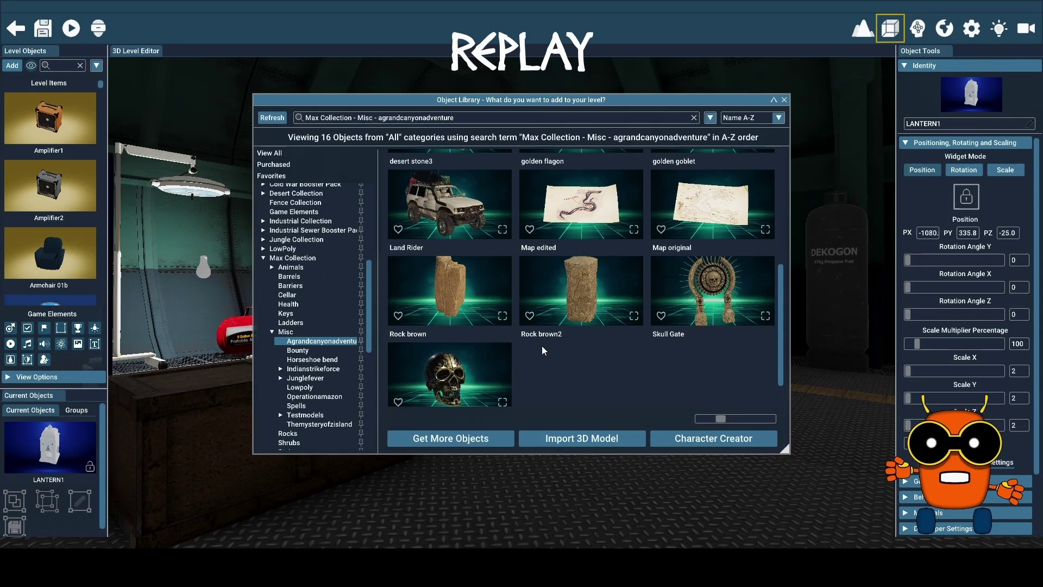
left_click_drag(451, 375, 445, 383)
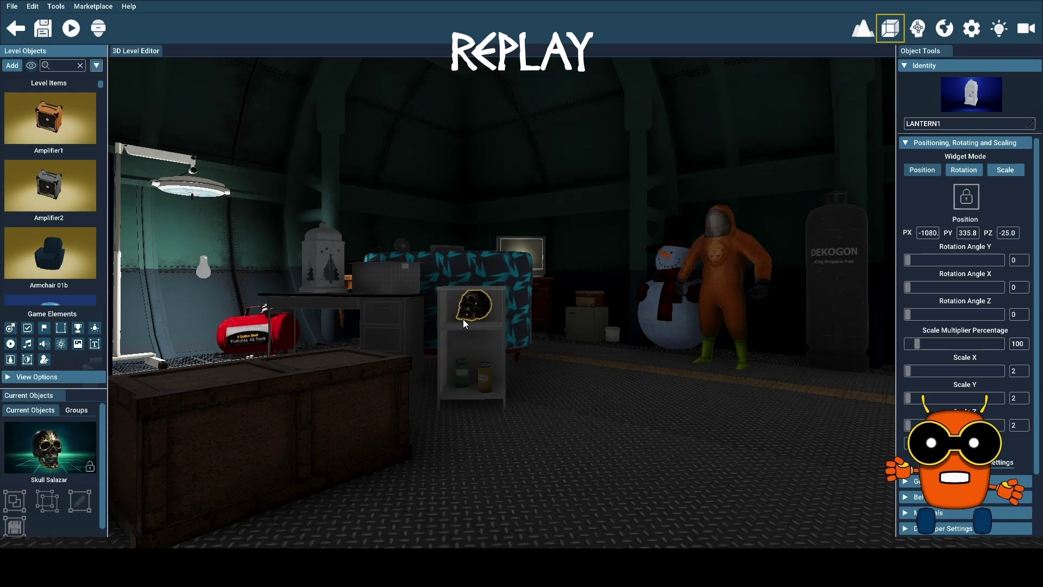
- Settle Skull Salazar on the white cabinet at -1015, 338.7, -10.0 and view it close up
left_click_drag(463, 318, 467, 290)
mouse_move(496, 325)
left_mouse_down()
mouse_move(497, 255)
mouse_move(497, 326)
mouse_move(533, 326)
mouse_move(486, 329)
left_mouse_up()
- Zoom out and bring the Object Library back up at the Agrandcanyonadventure objects
scroll(502, 302, "down", 10)
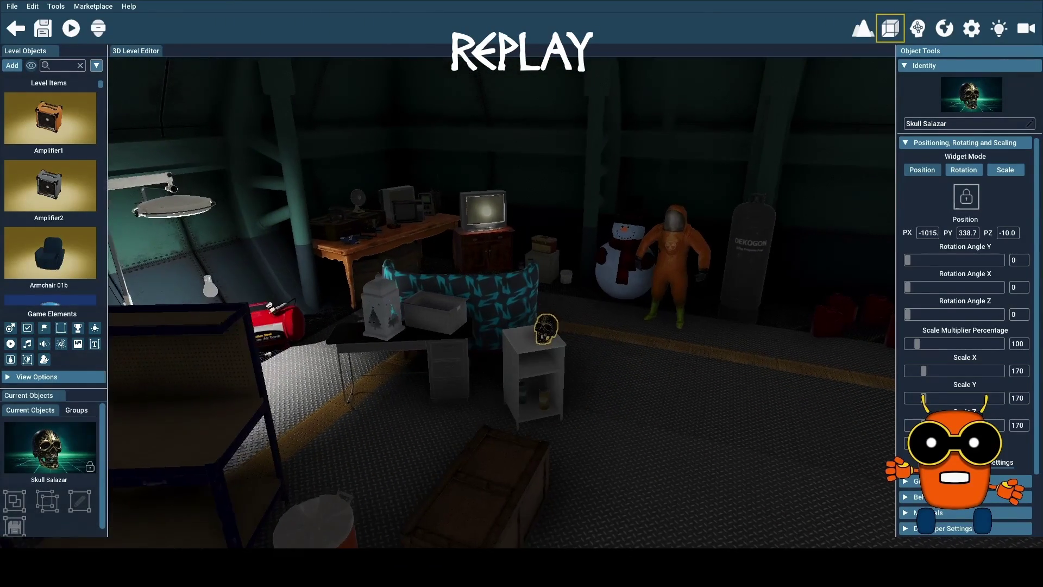
left_click(12, 66)
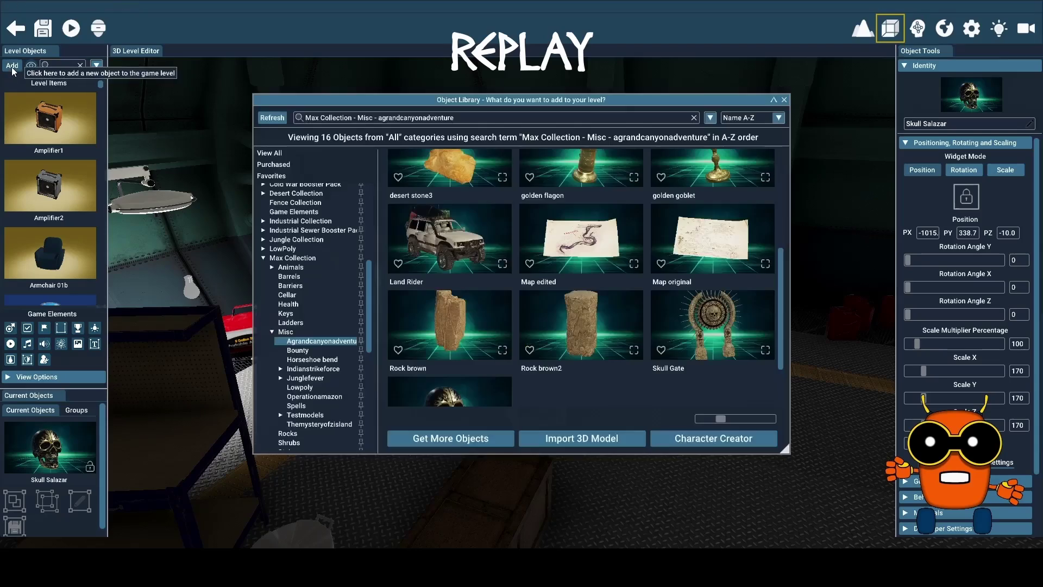
- Browse the Bounty, Horseshoe bend, Indianstrikeforce and Junglefever object sets
scroll(647, 318, "up", 3)
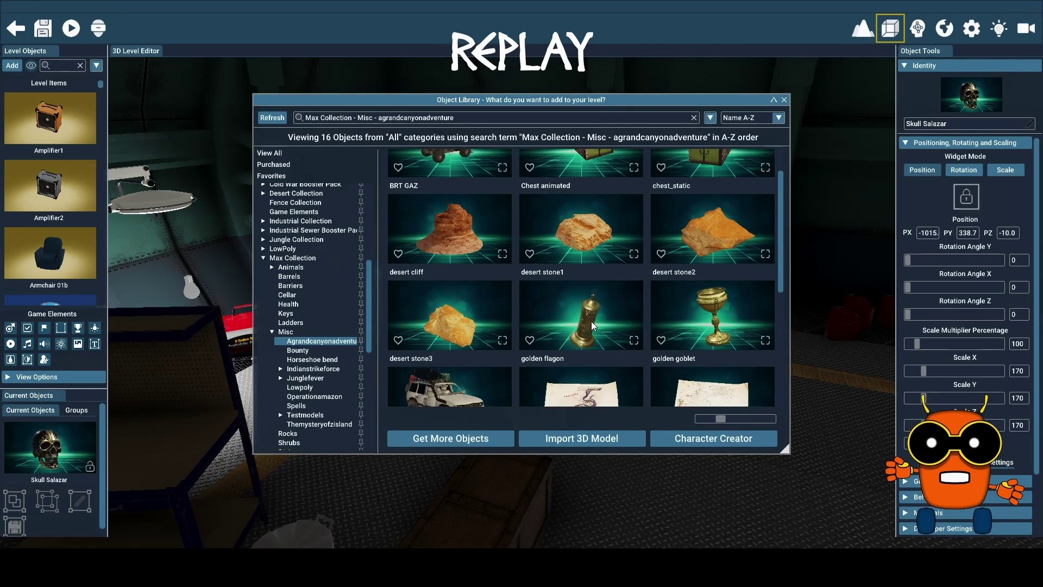
scroll(593, 323, "up", 1)
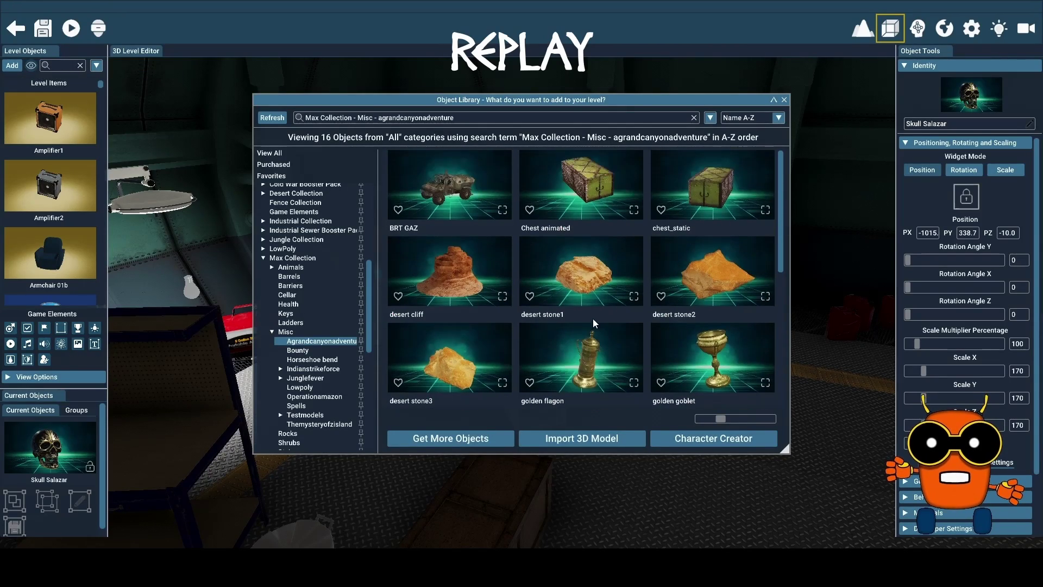
left_click(308, 351)
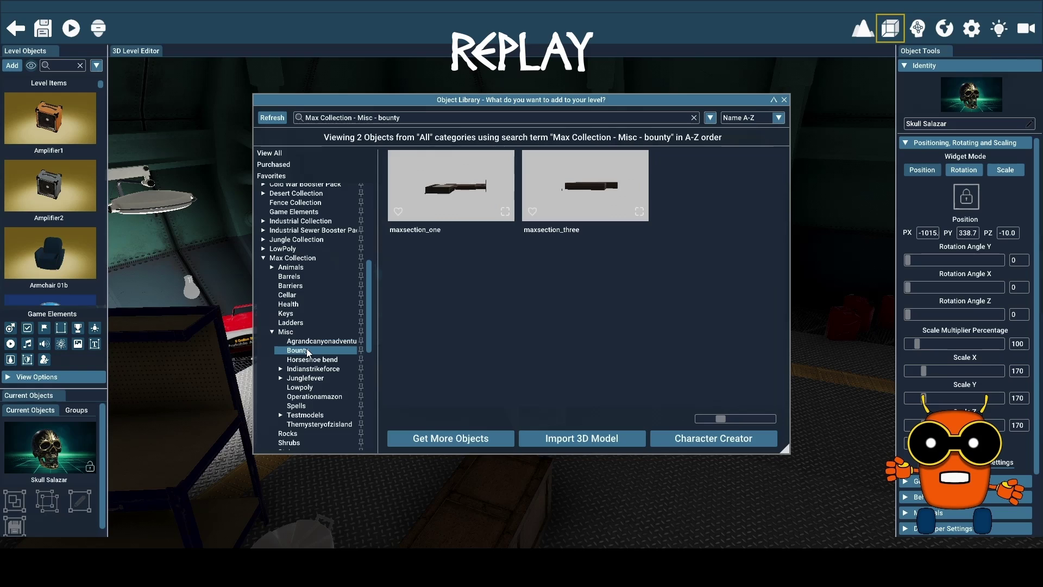
left_click(309, 359)
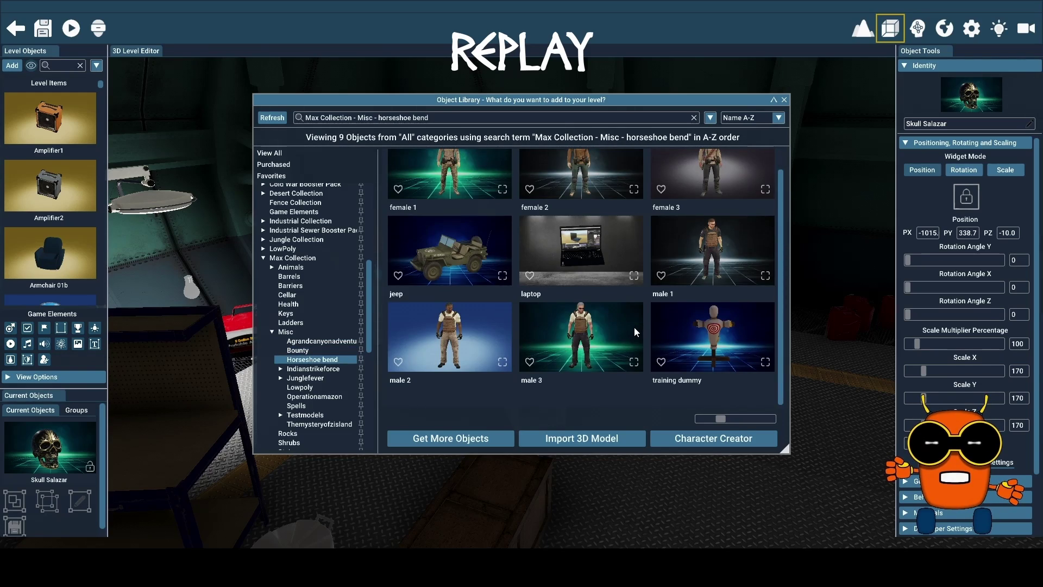
scroll(634, 327, "down", 1)
left_click(334, 370)
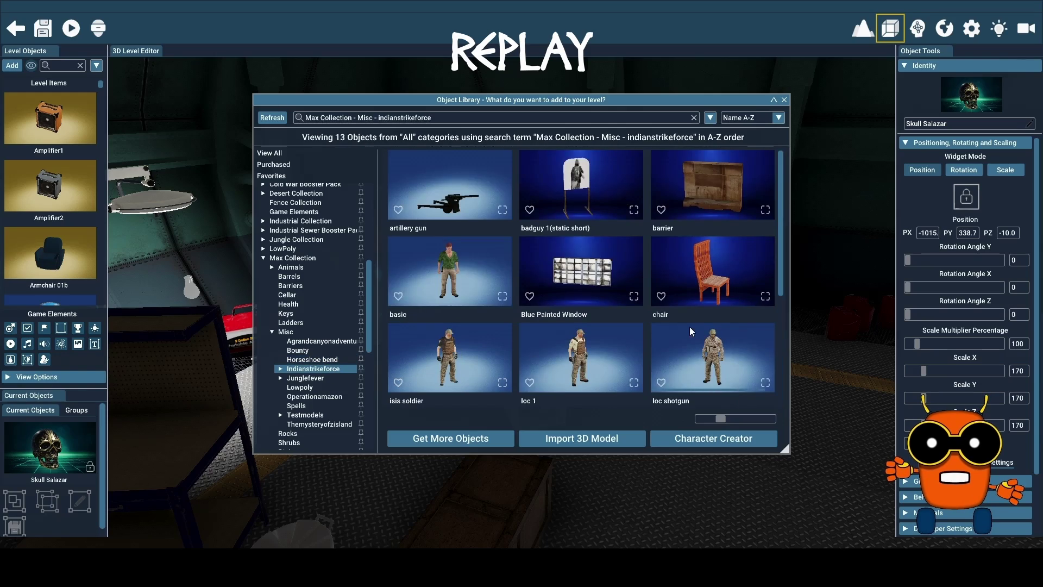
scroll(690, 327, "down", 5)
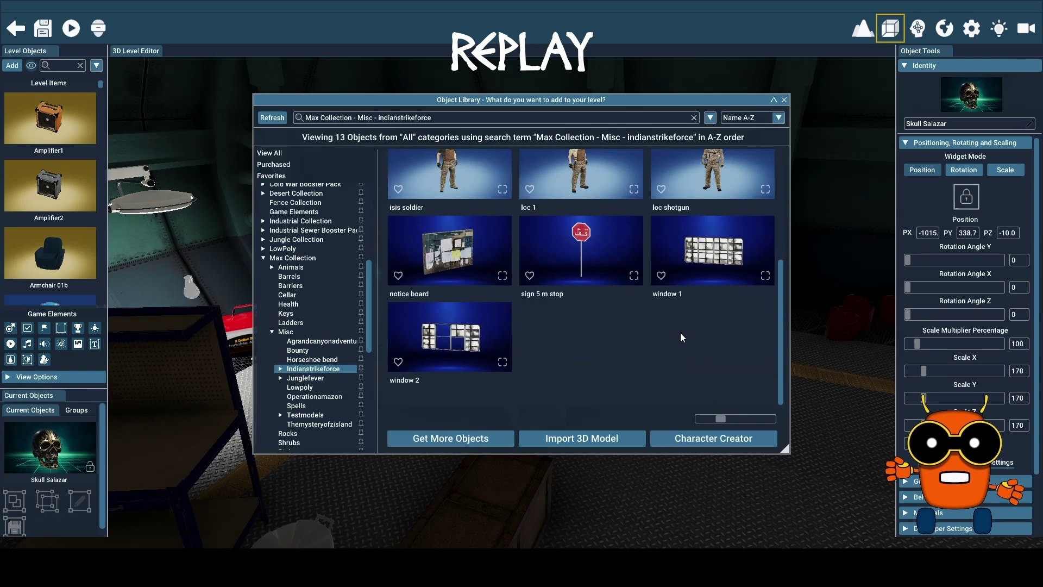
left_click(314, 379)
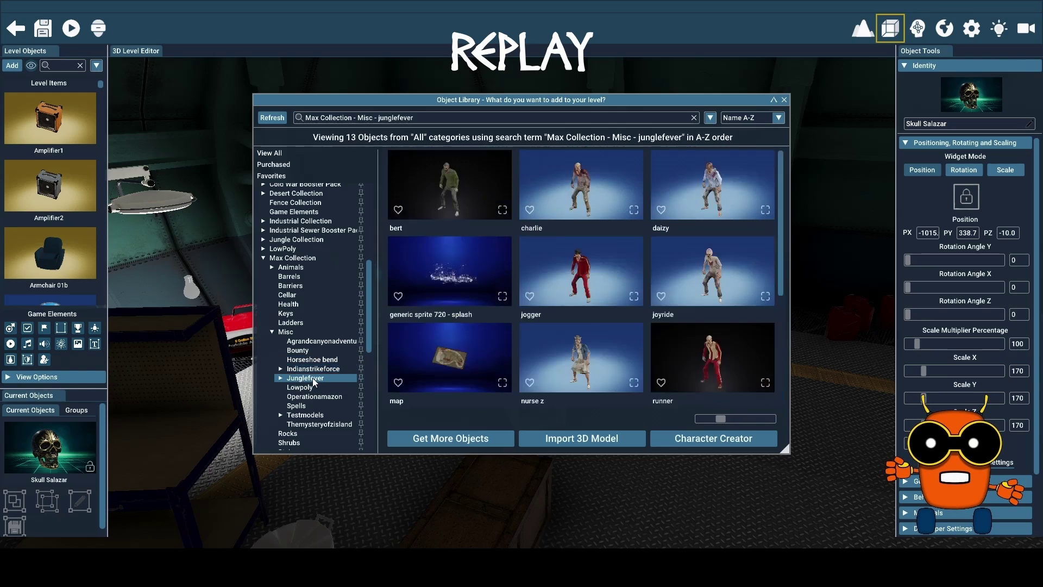
scroll(622, 331, "down", 5)
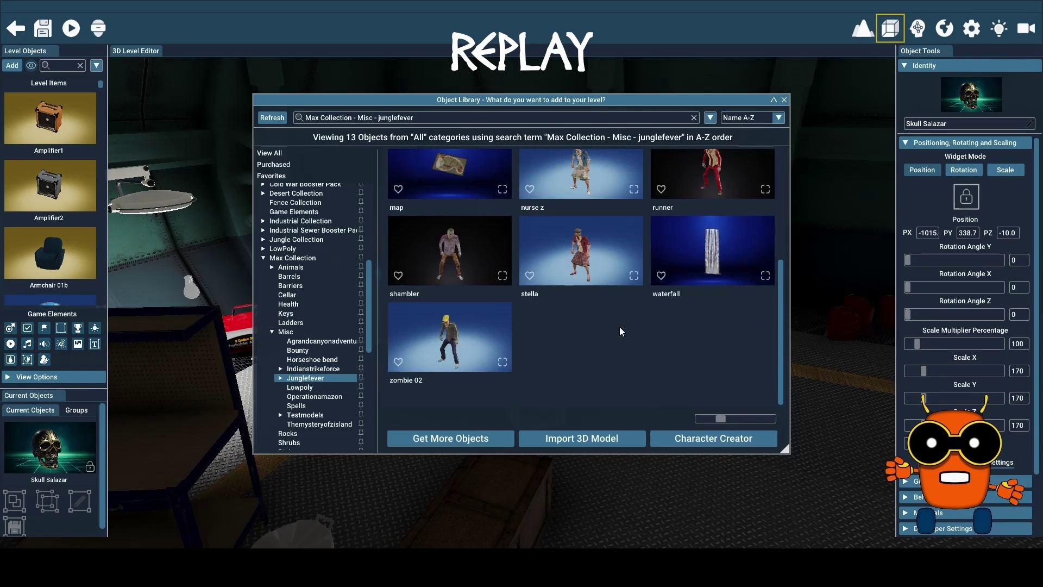
scroll(619, 328, "up", 4)
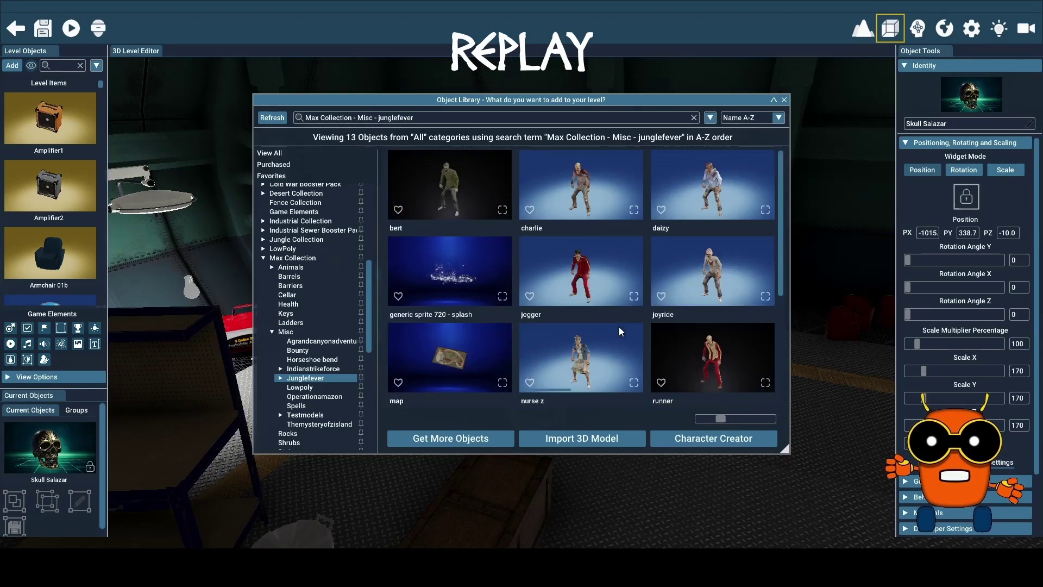
scroll(618, 327, "down", 1)
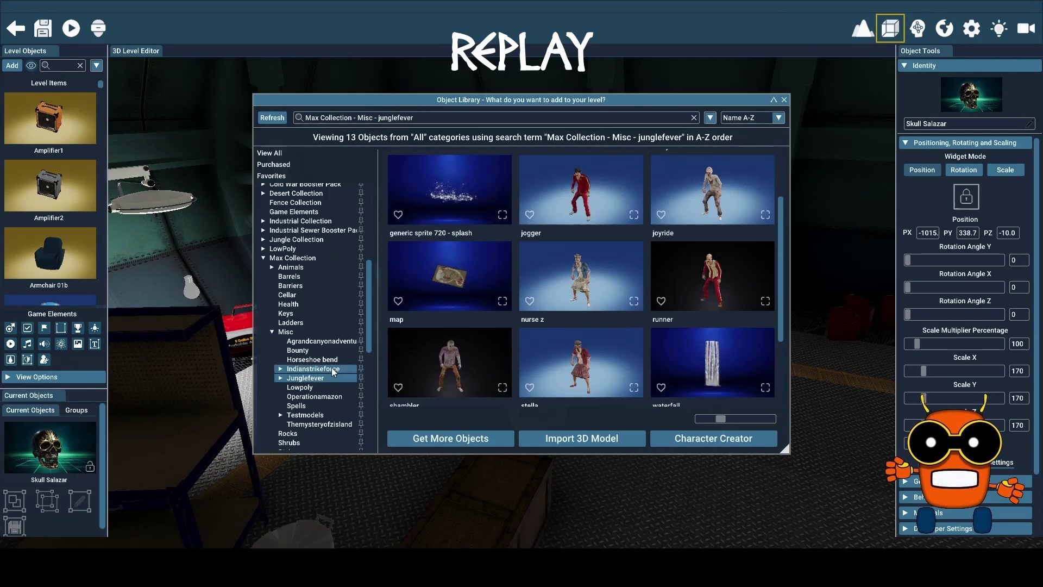
- Check Operationamazon and Spells, then add Generator 01a from Testmodels to the level
left_click(315, 396)
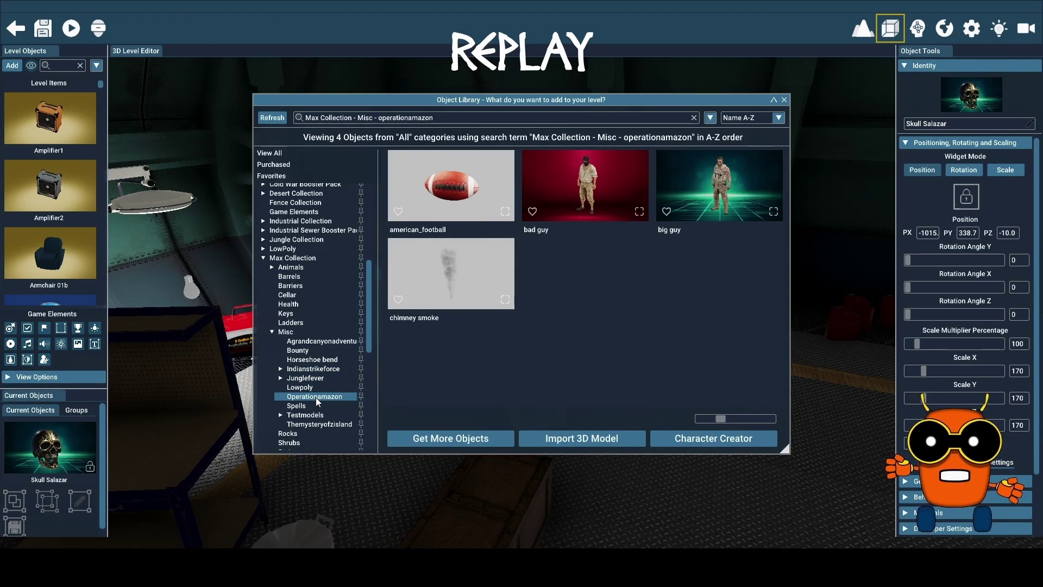
left_click(304, 409)
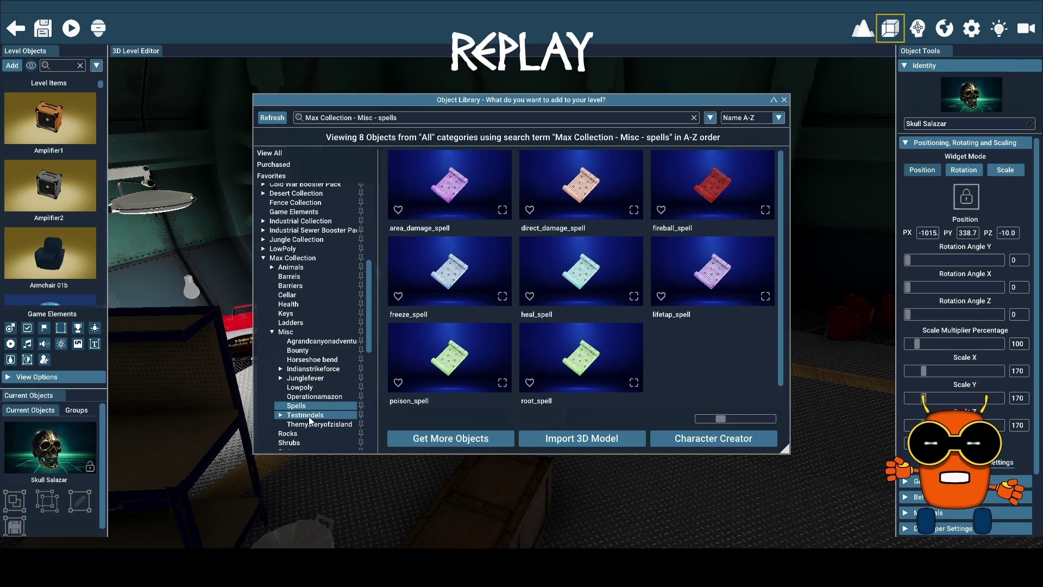
left_click(309, 416)
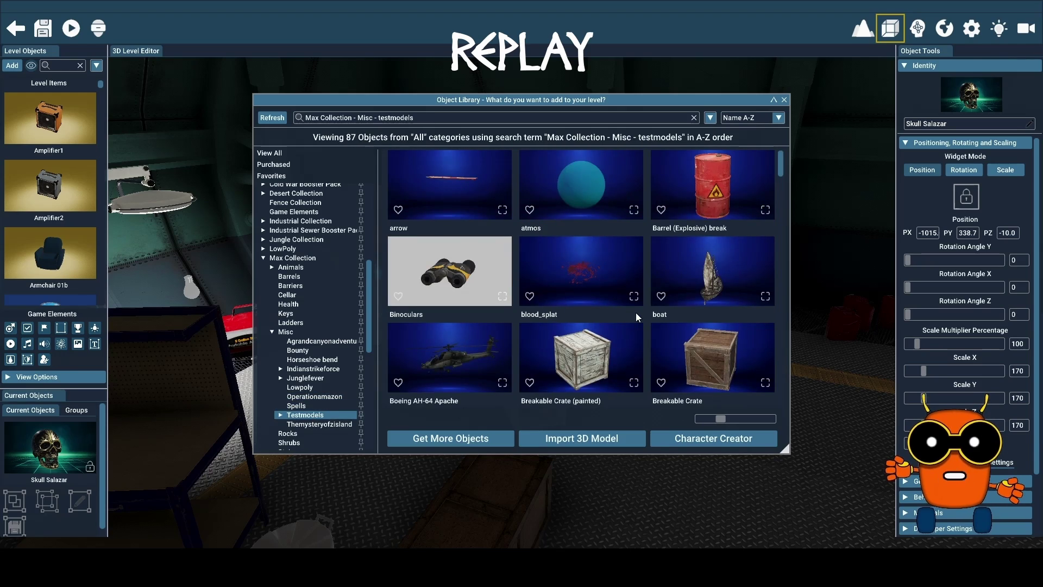
scroll(634, 314, "down", 3)
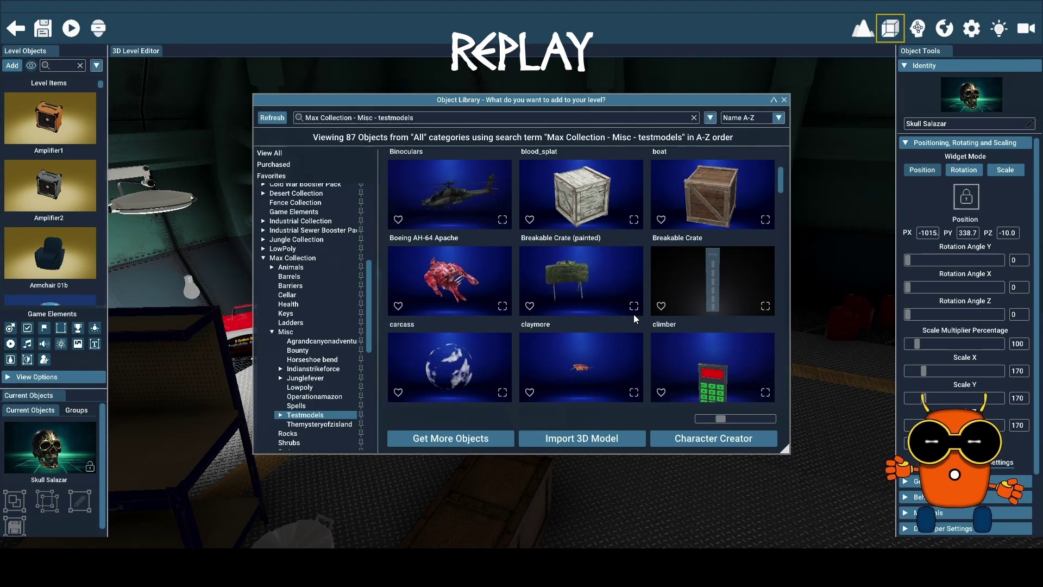
scroll(634, 314, "down", 2)
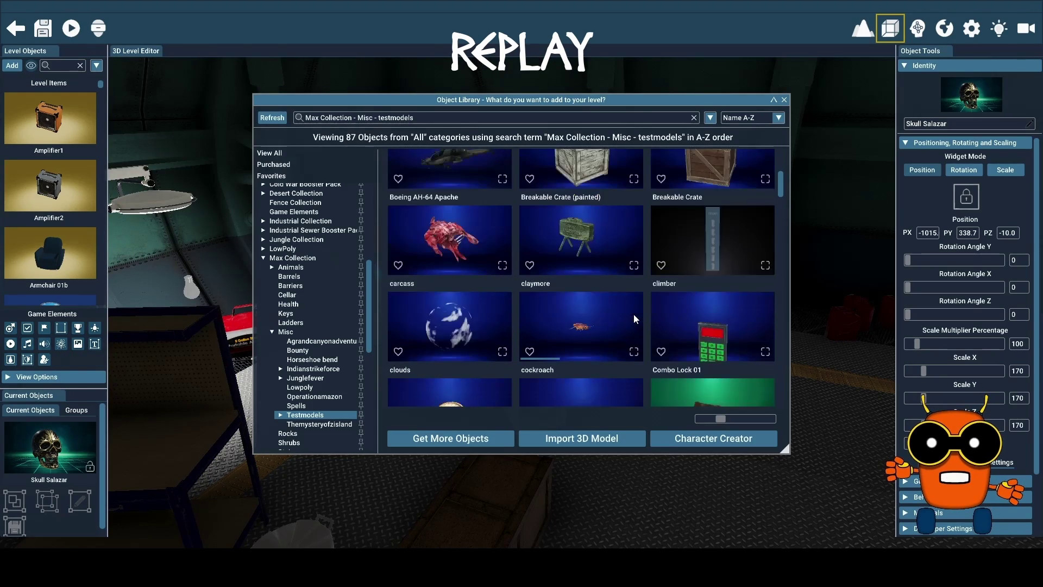
scroll(633, 314, "down", 1)
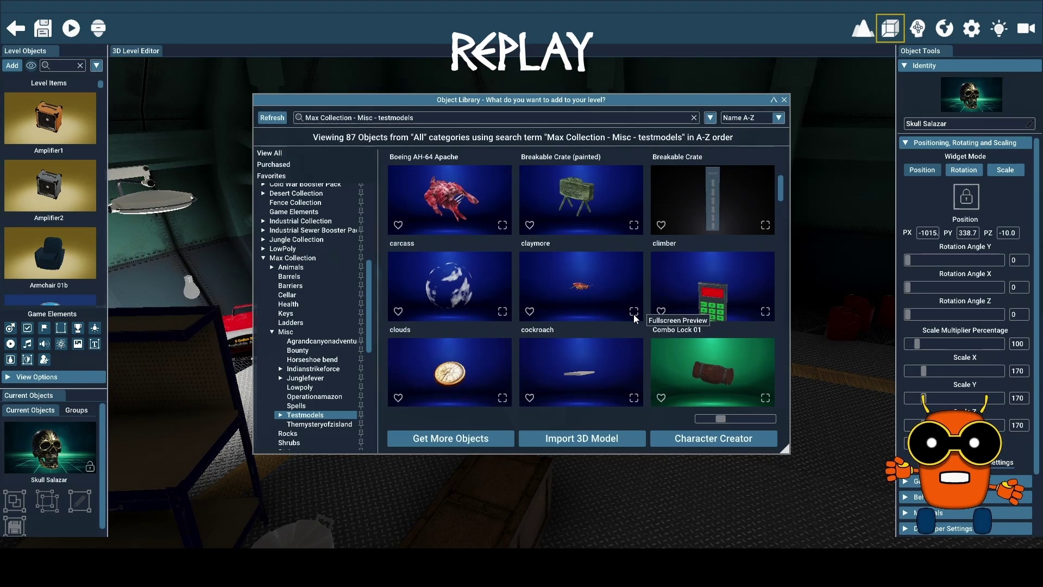
scroll(634, 314, "down", 6)
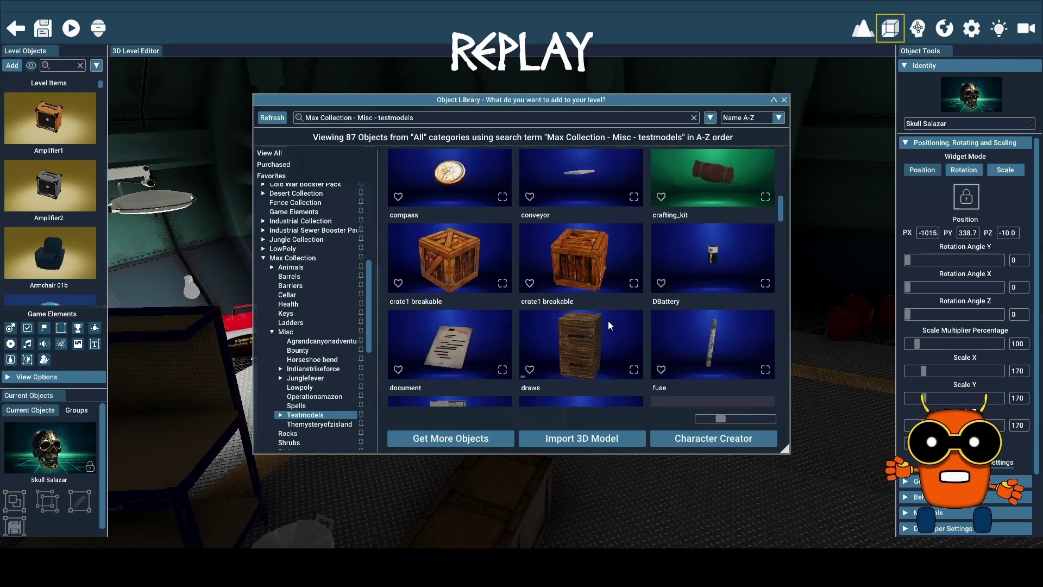
scroll(608, 321, "down", 3)
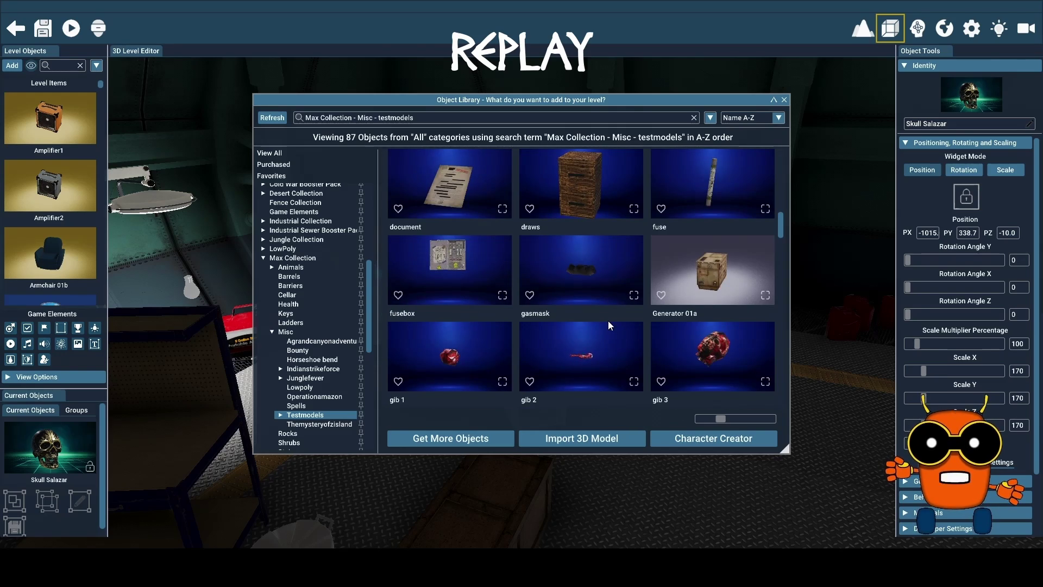
scroll(607, 320, "down", 3)
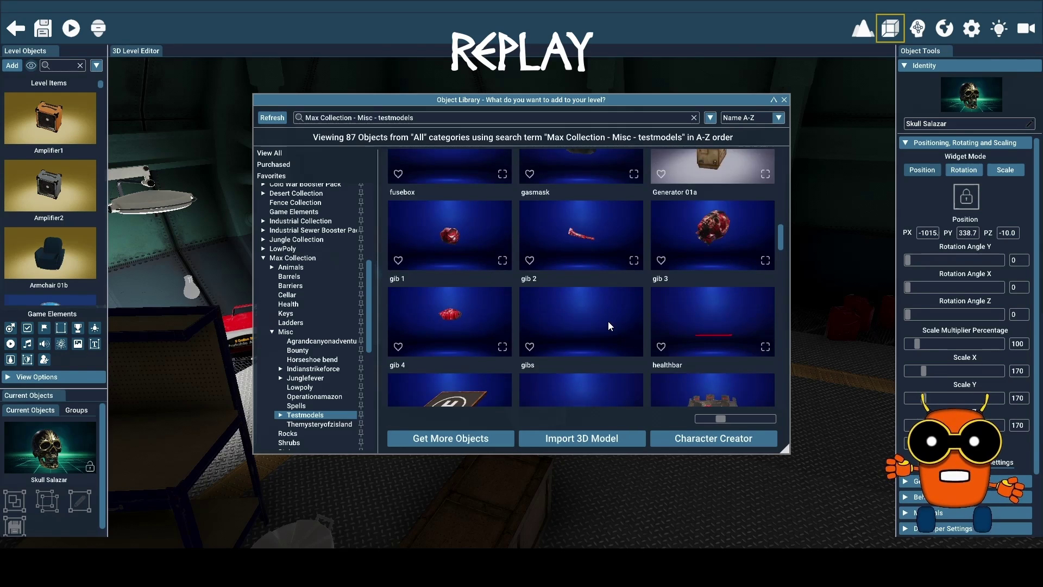
scroll(608, 321, "up", 3)
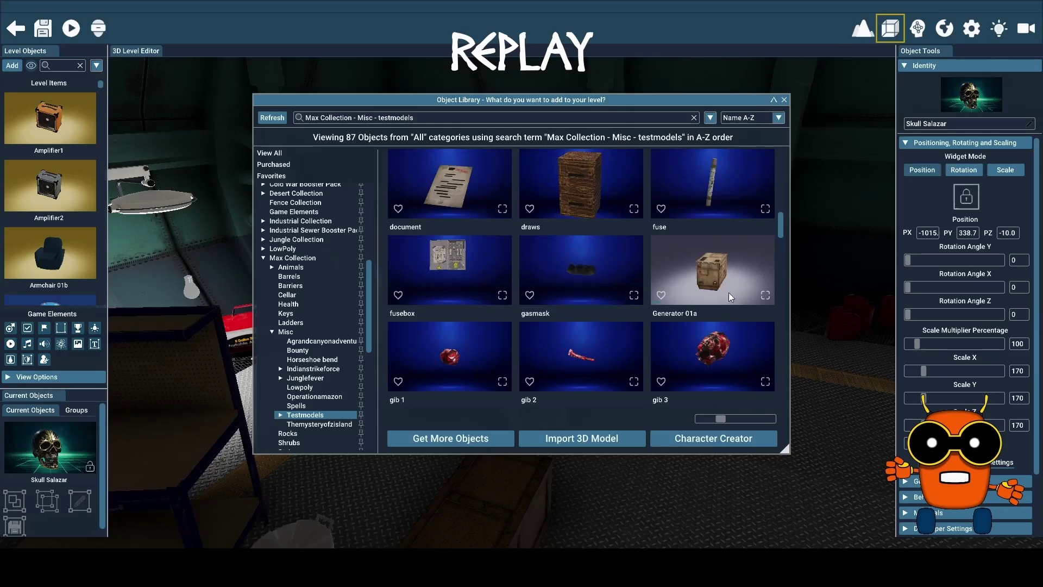
left_click(716, 275)
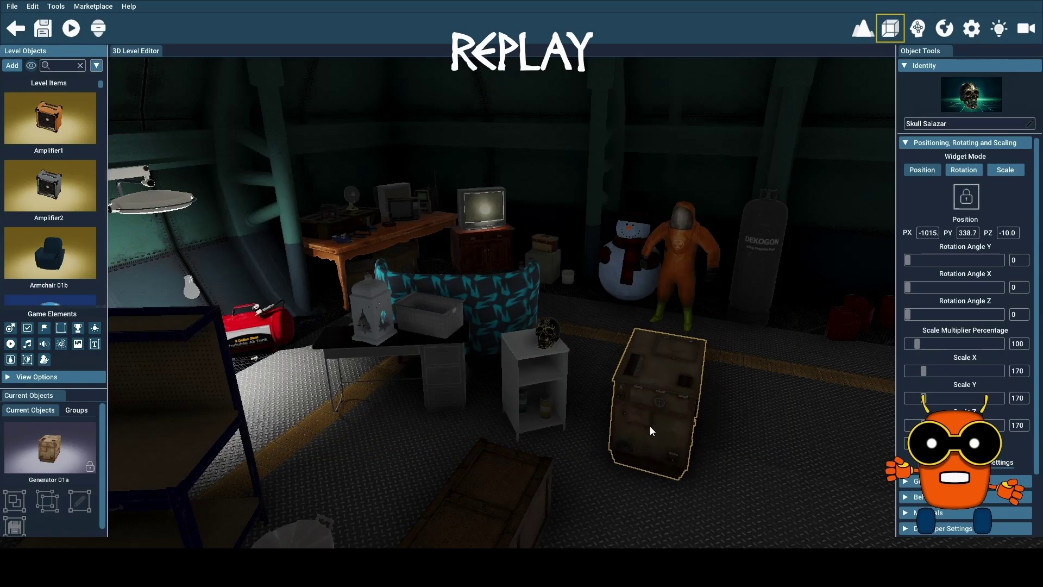
- Set Generator 01a on the floor beside the shelf at -1060, 303.3, -60.0
key("w")
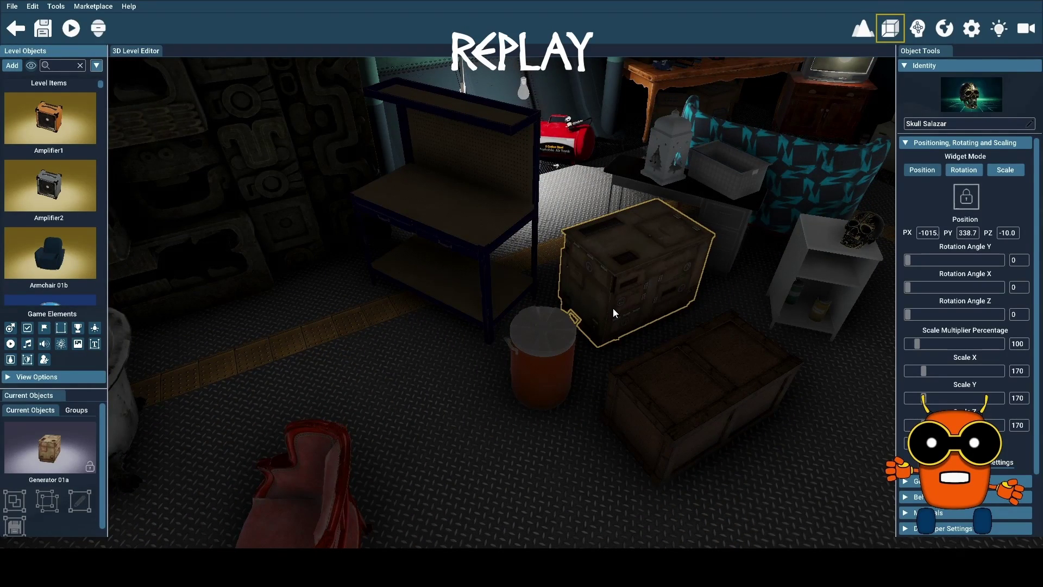
key("Right")
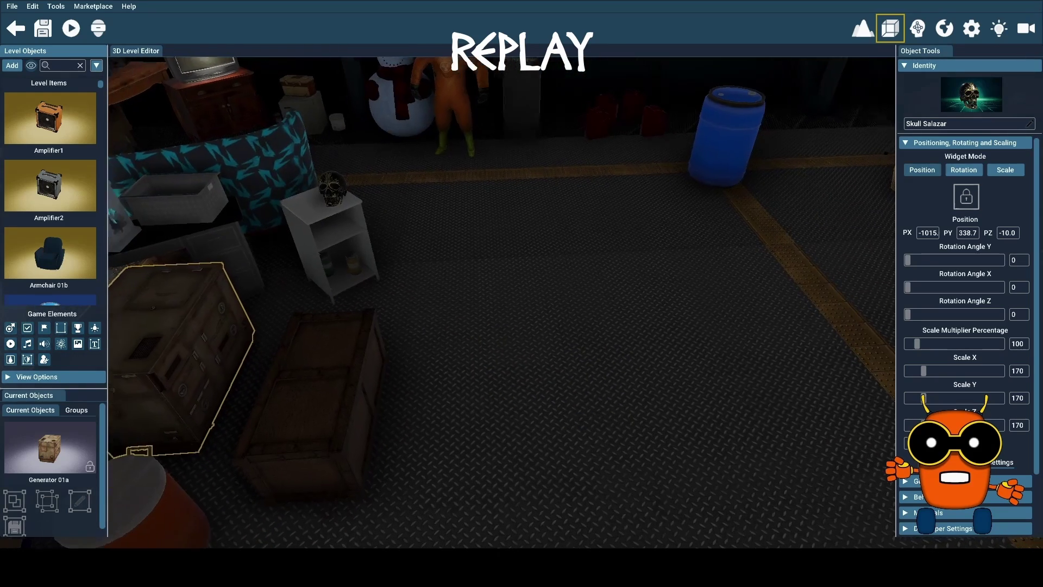
key("Down")
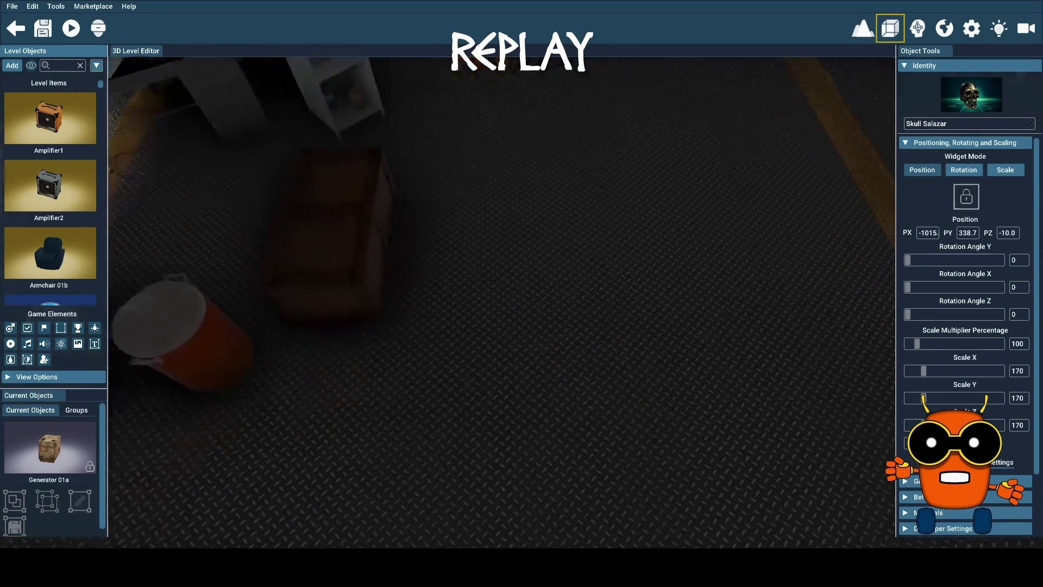
key("Up")
key("Left")
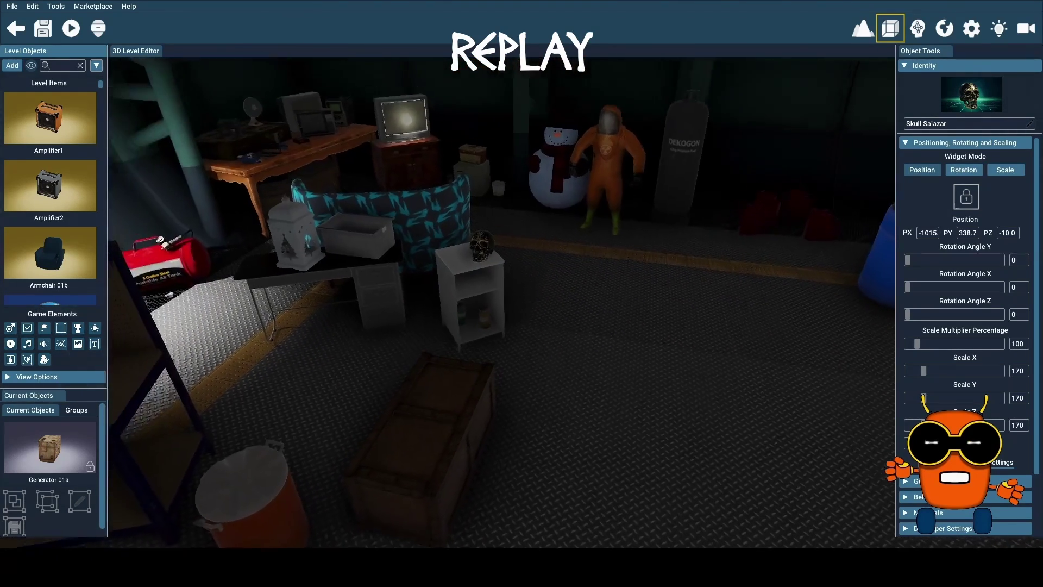
key("Left")
left_click_drag(364, 402, 370, 413)
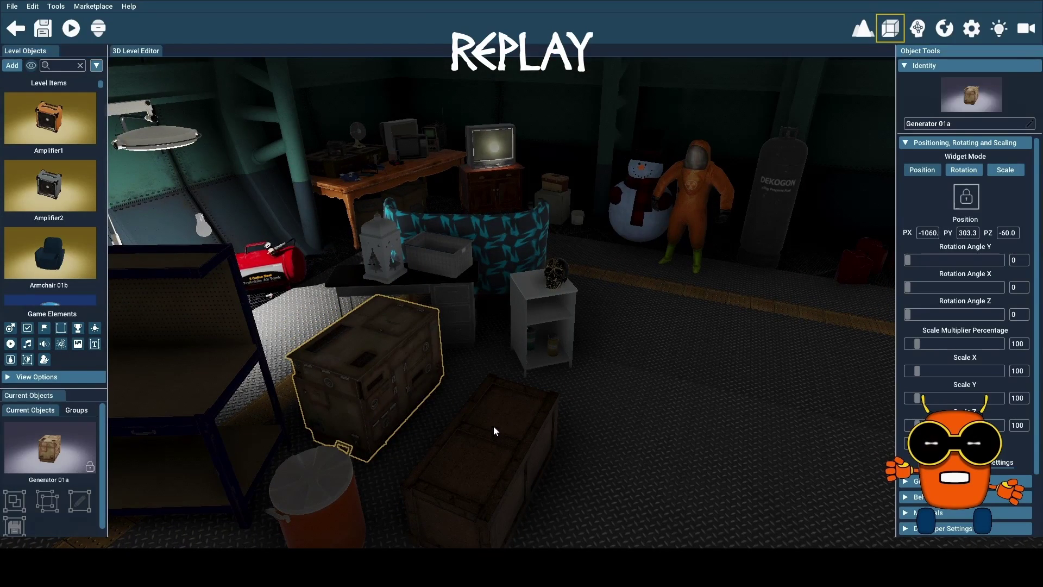
- Scroll the Max Collection categories down to the Themysteryofzisland objects
left_click(11, 65)
scroll(592, 272, "down", 6)
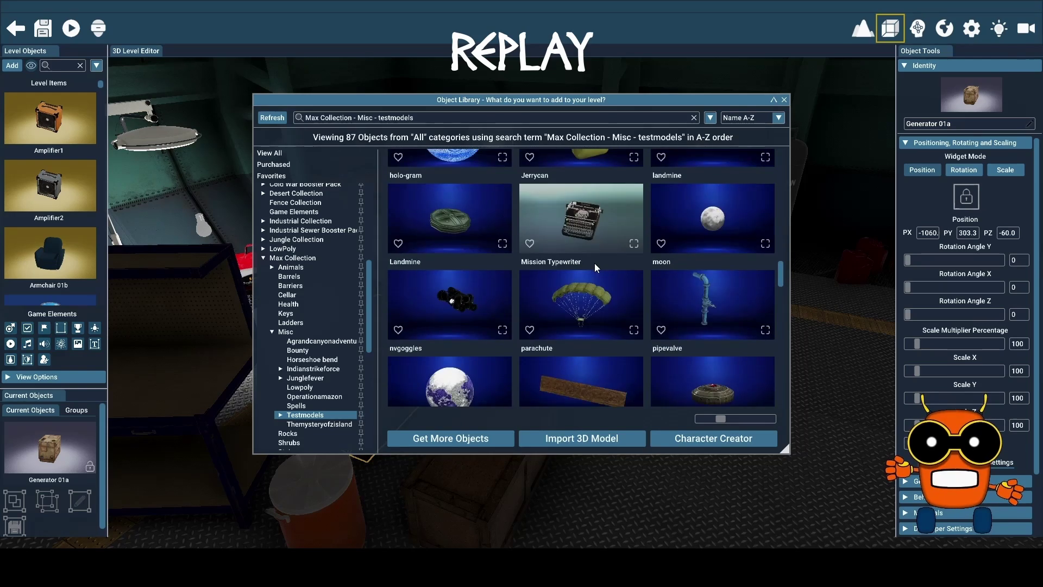
scroll(594, 263, "down", 2)
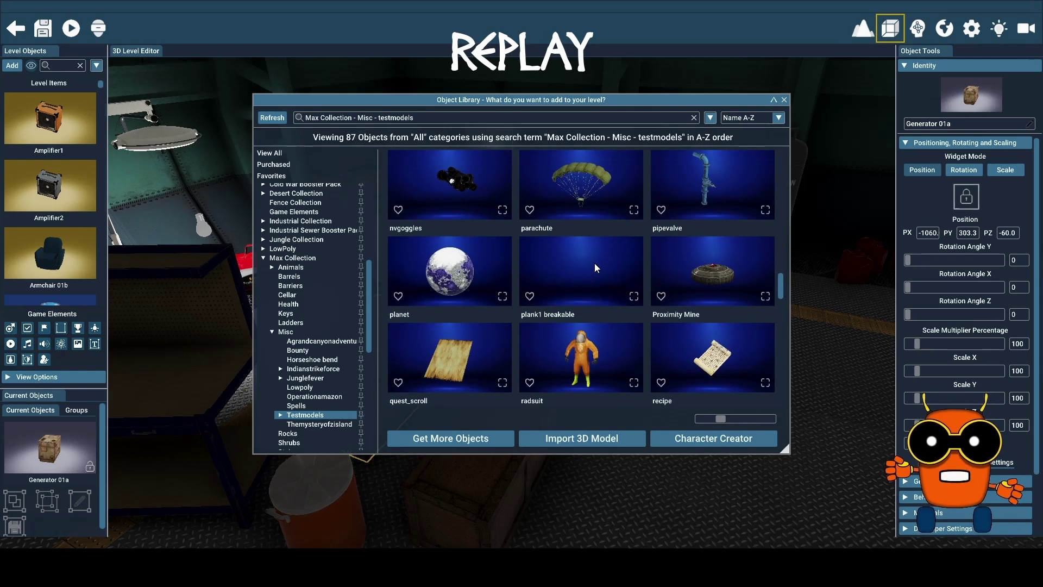
scroll(594, 262, "down", 3)
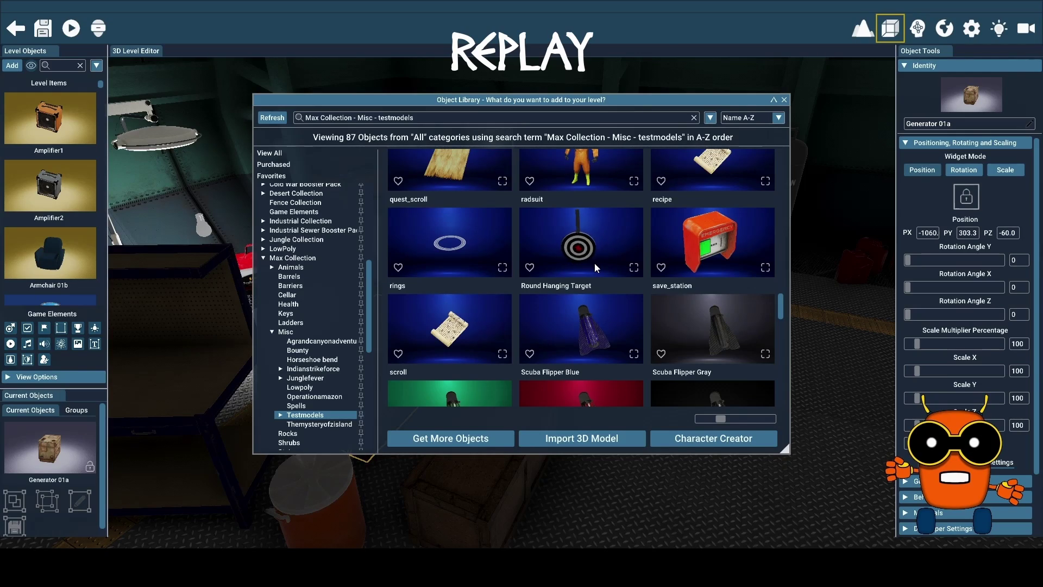
scroll(595, 263, "down", 3)
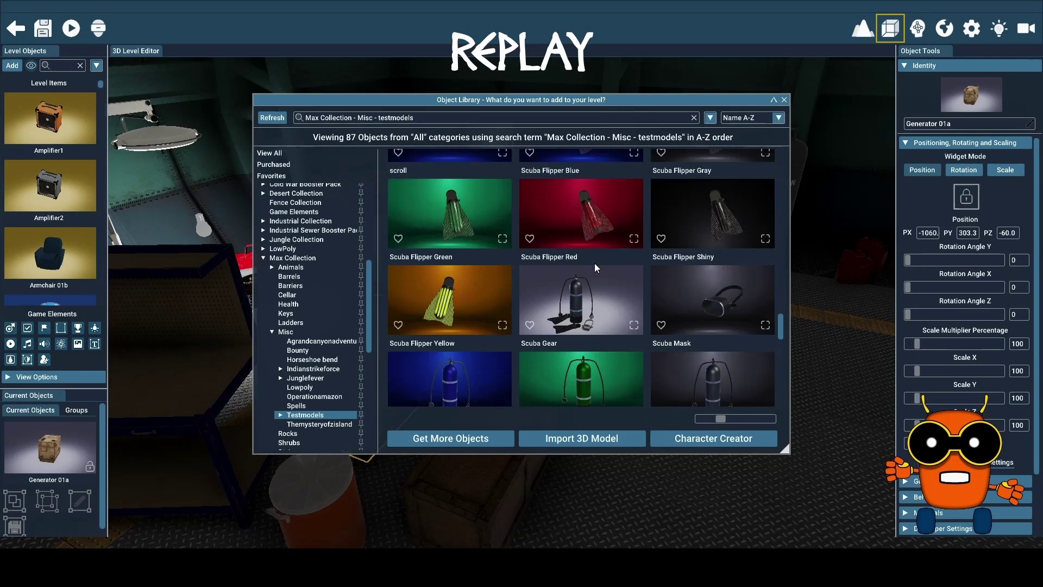
scroll(594, 263, "down", 4)
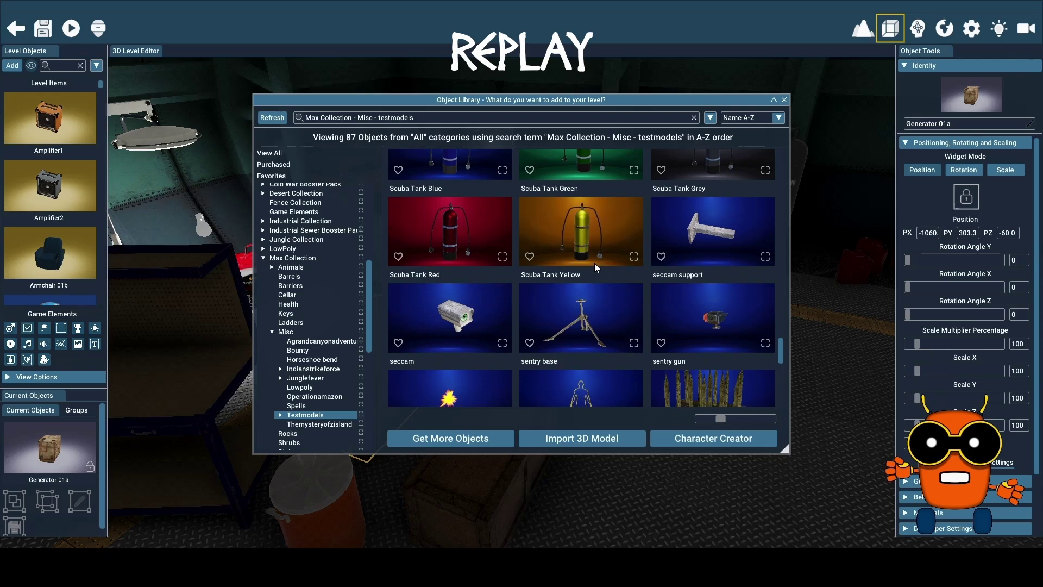
scroll(596, 267, "down", 2)
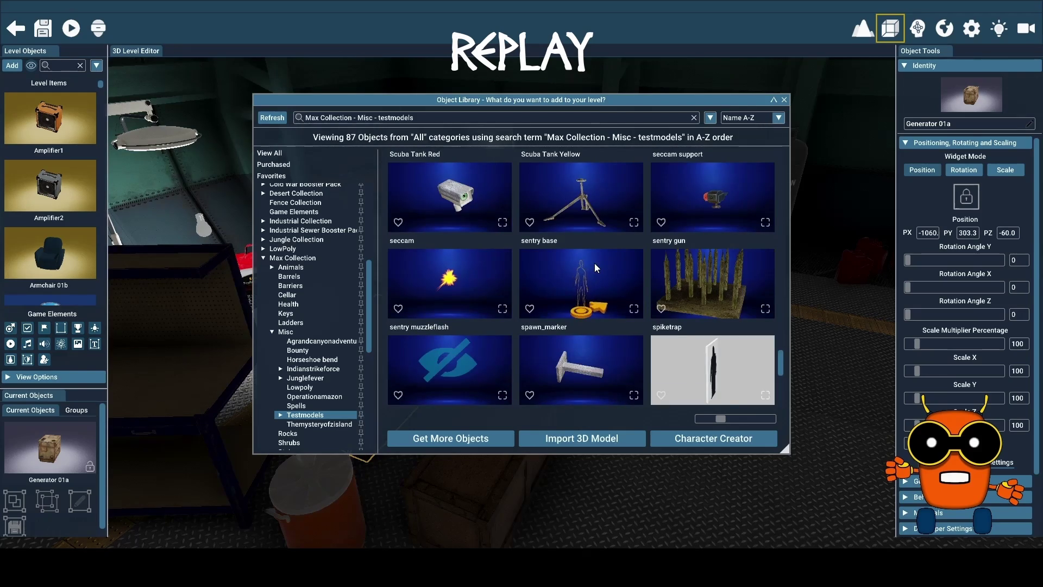
scroll(596, 267, "down", 5)
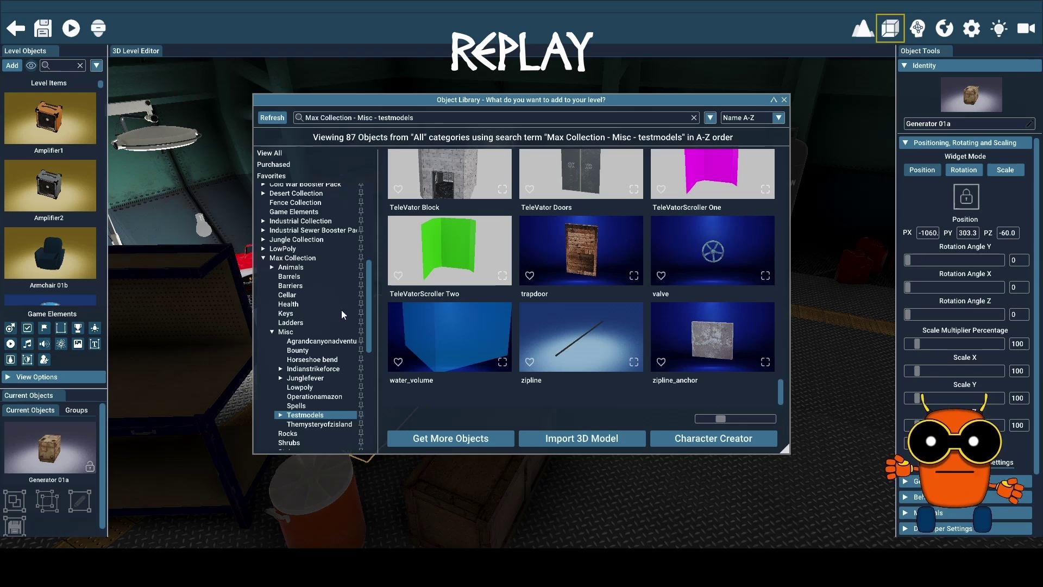
scroll(345, 299, "down", 4)
left_click(321, 309)
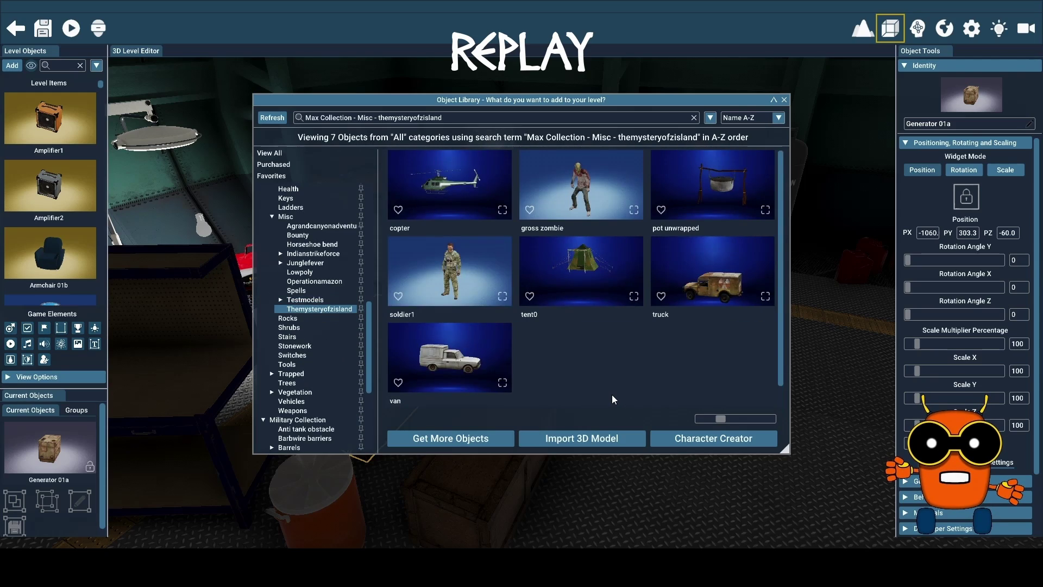
- Browse the Shrubs, Stairs, Stonework, Switches, Tools and Trapped objects
left_click(293, 328)
left_click(296, 337)
left_click(307, 346)
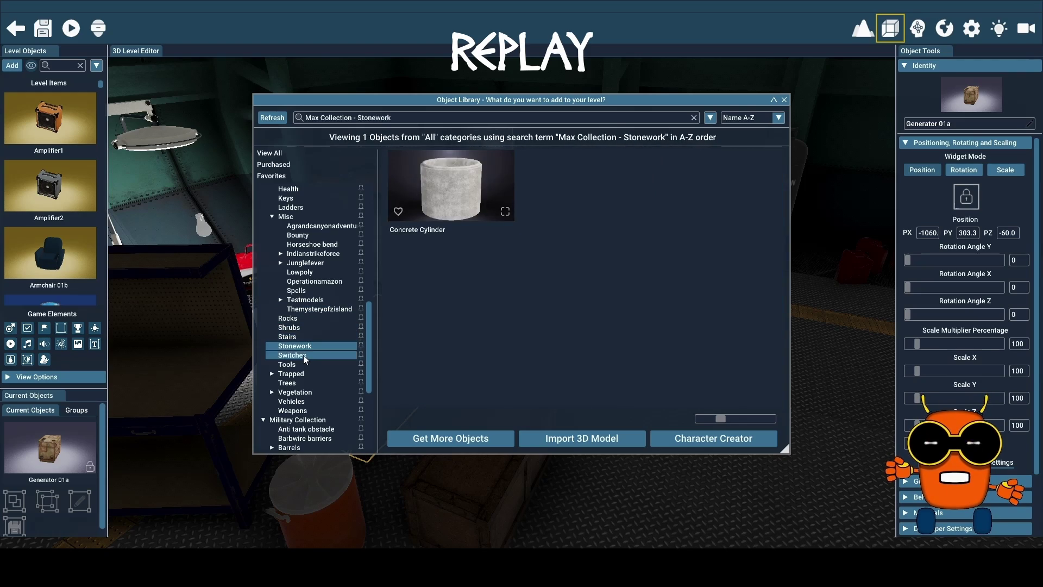
left_click(303, 354)
left_click(293, 366)
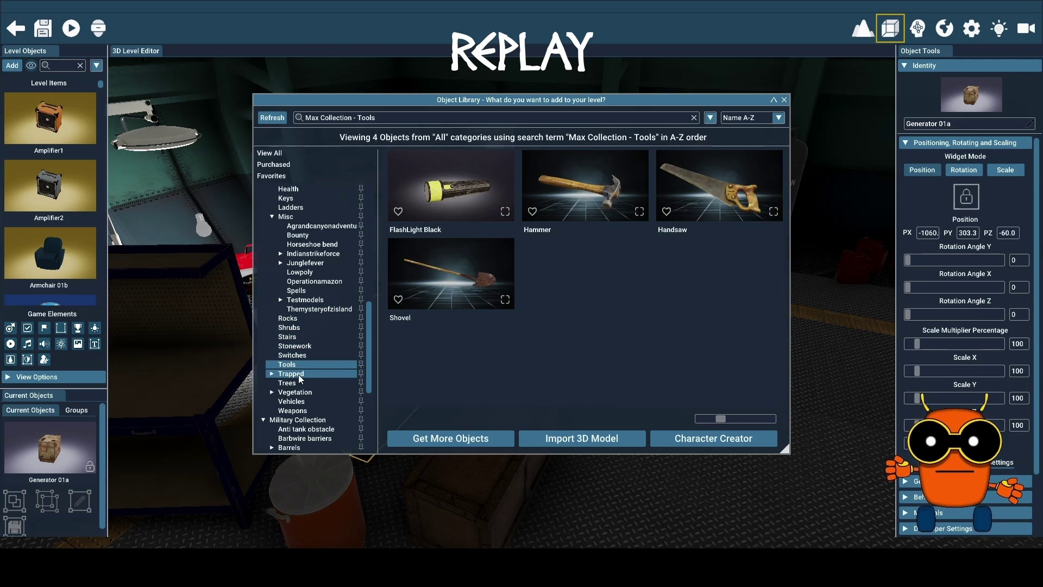
left_click(298, 374)
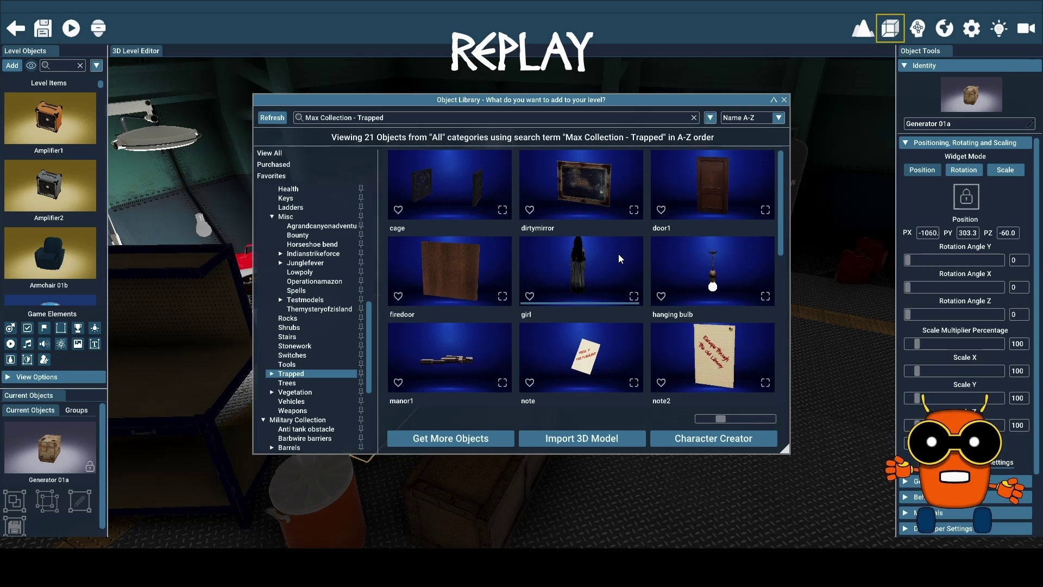
scroll(618, 252, "down", 5)
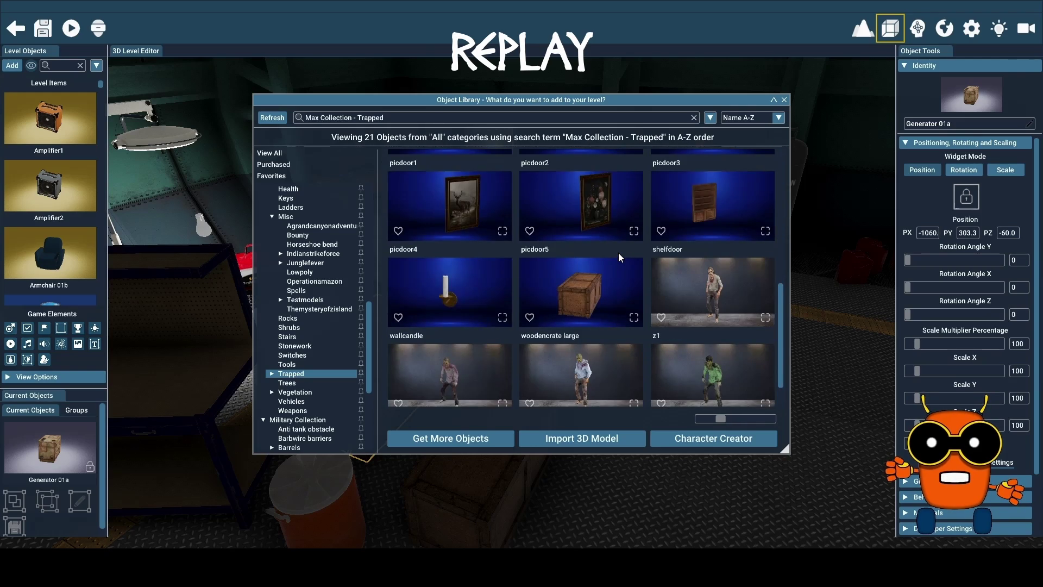
scroll(618, 252, "down", 1)
scroll(618, 252, "up", 3)
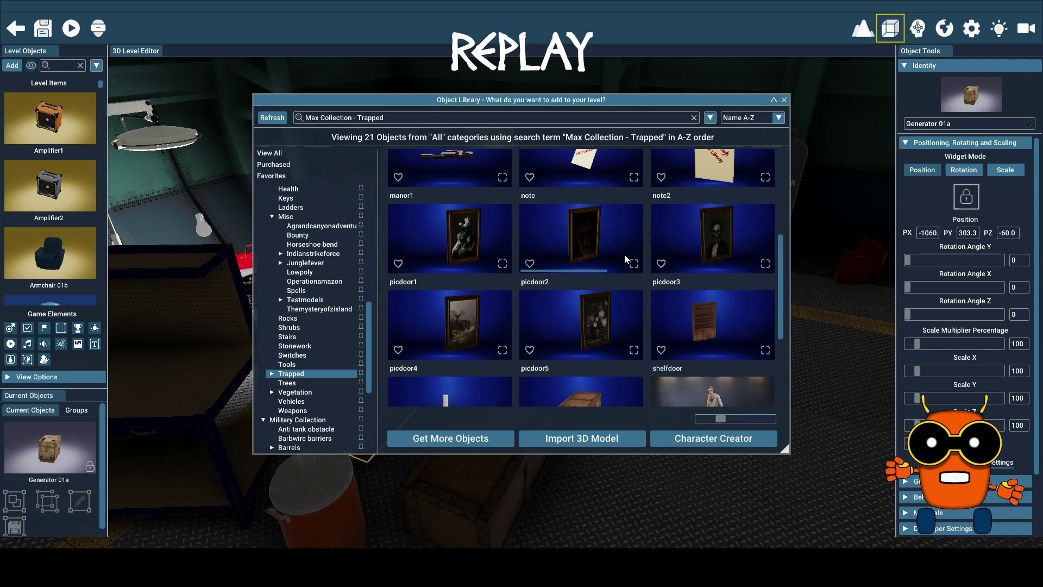
scroll(628, 255, "up", 3)
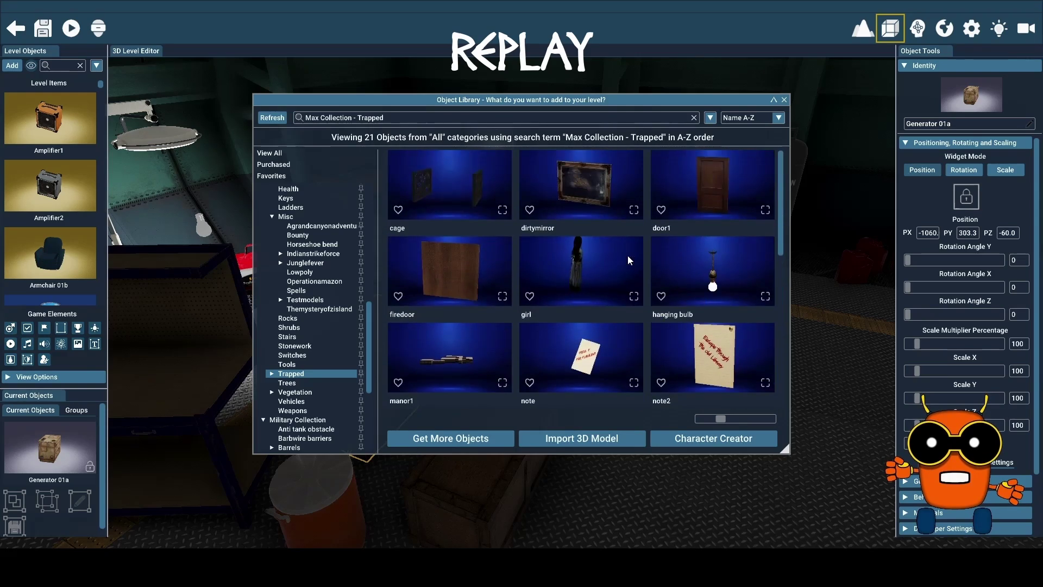
- Browse Trees, Vegetation and Vehicles, ending on the 15 Weapons objects
left_click(320, 383)
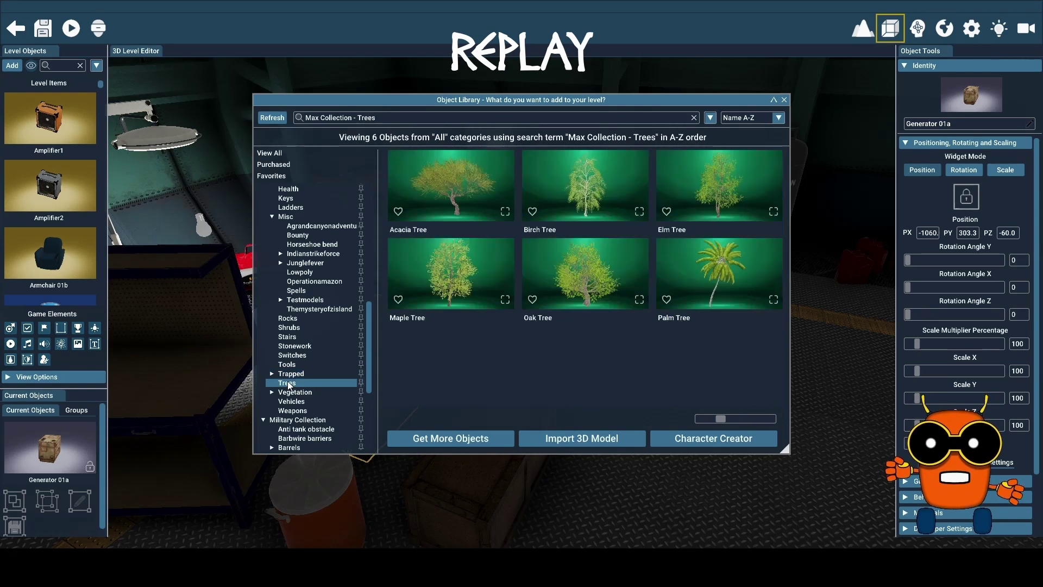
left_click(302, 392)
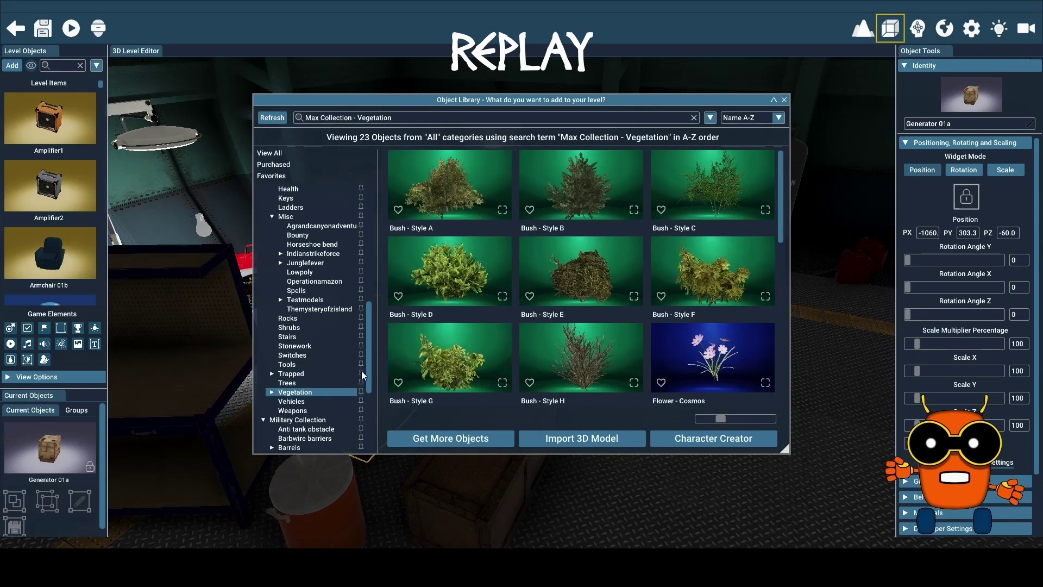
scroll(464, 314, "down", 3)
scroll(464, 314, "down", 3)
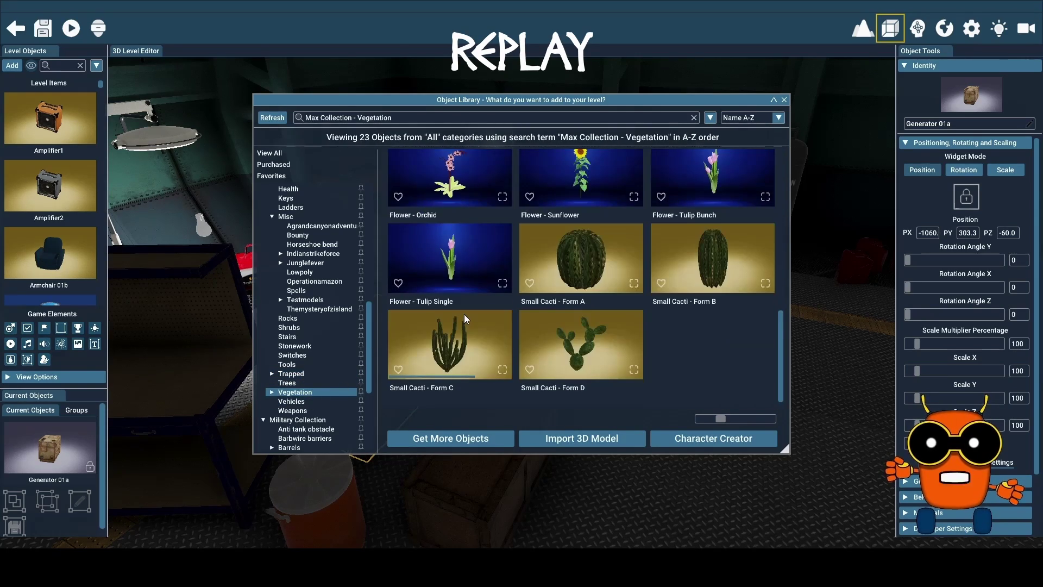
left_click(304, 403)
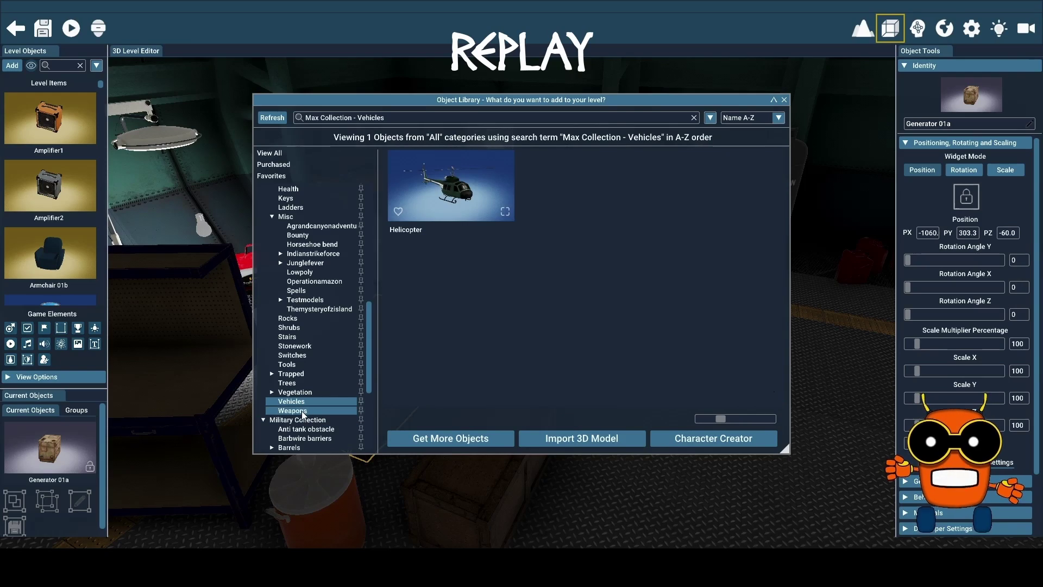
left_click(308, 411)
scroll(513, 340, "down", 3)
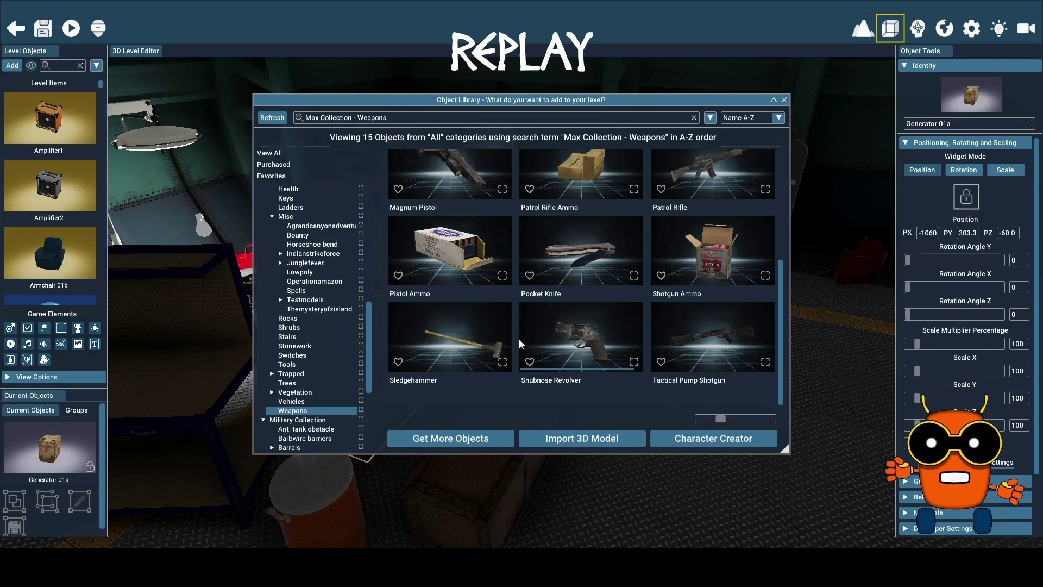
scroll(325, 325, "down", 3)
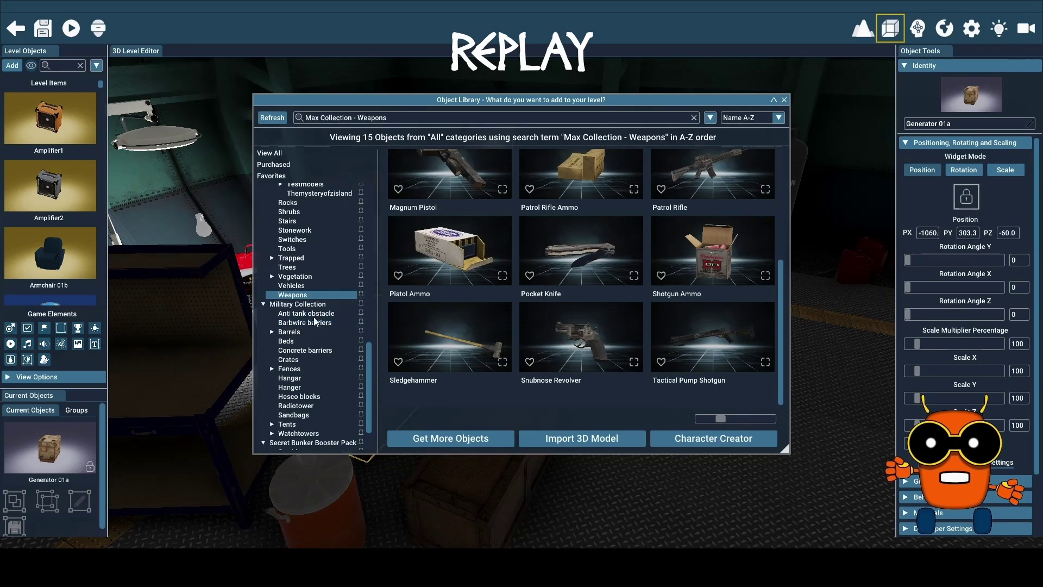
left_click(311, 305)
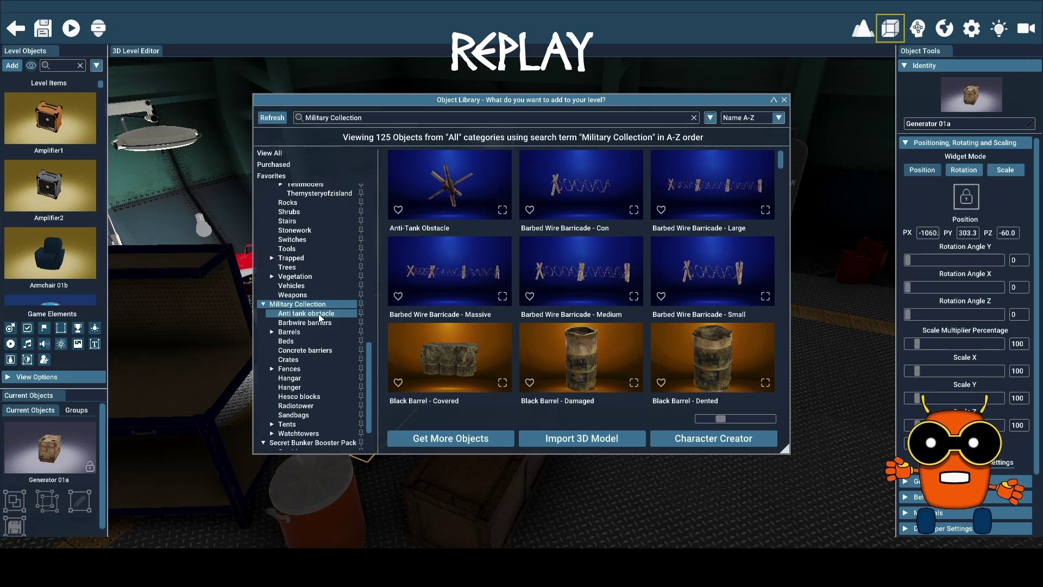
scroll(584, 260, "down", 8)
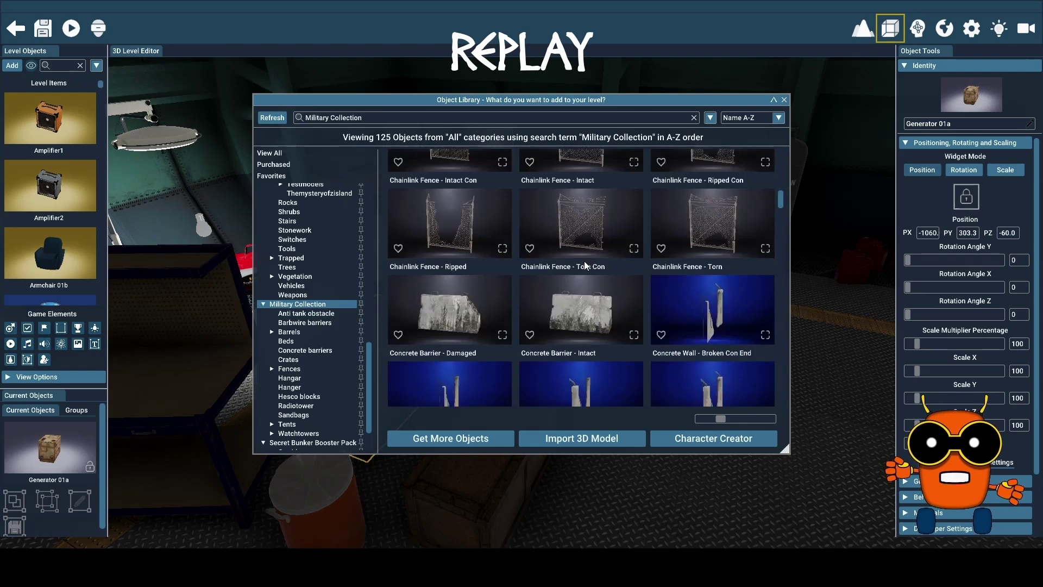
scroll(584, 261, "down", 6)
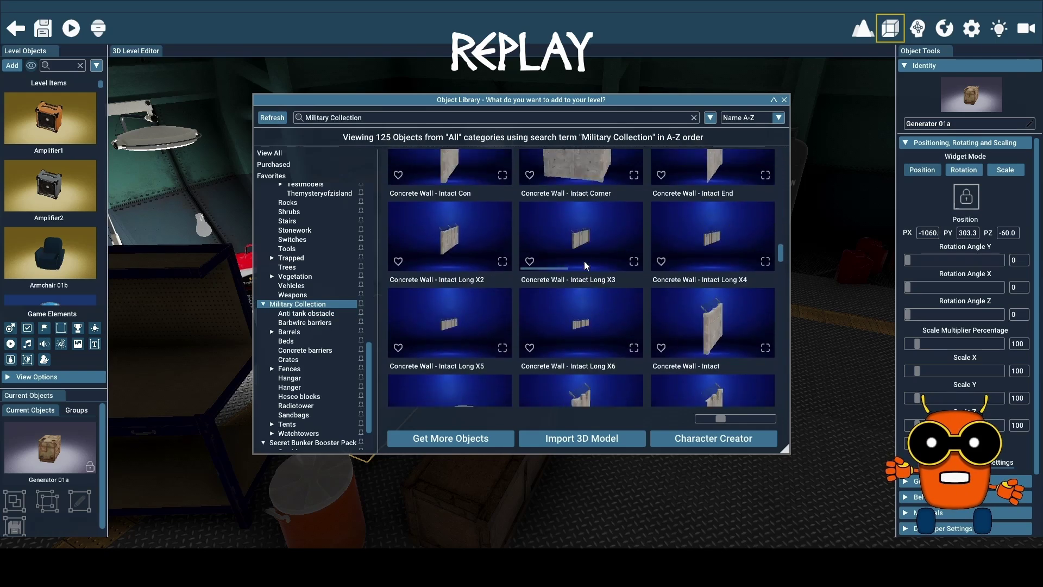
scroll(585, 261, "down", 8)
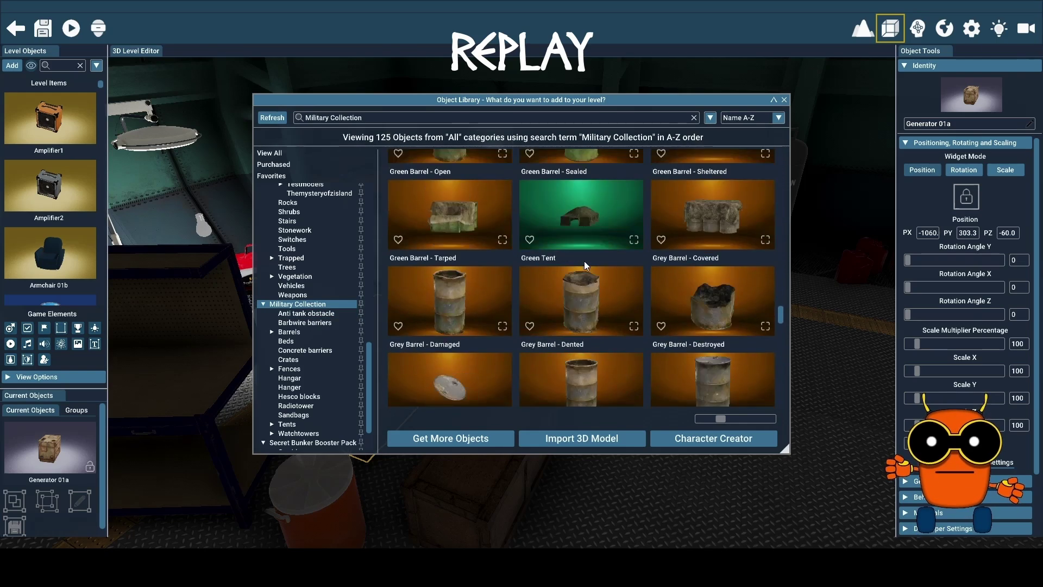
scroll(585, 261, "down", 4)
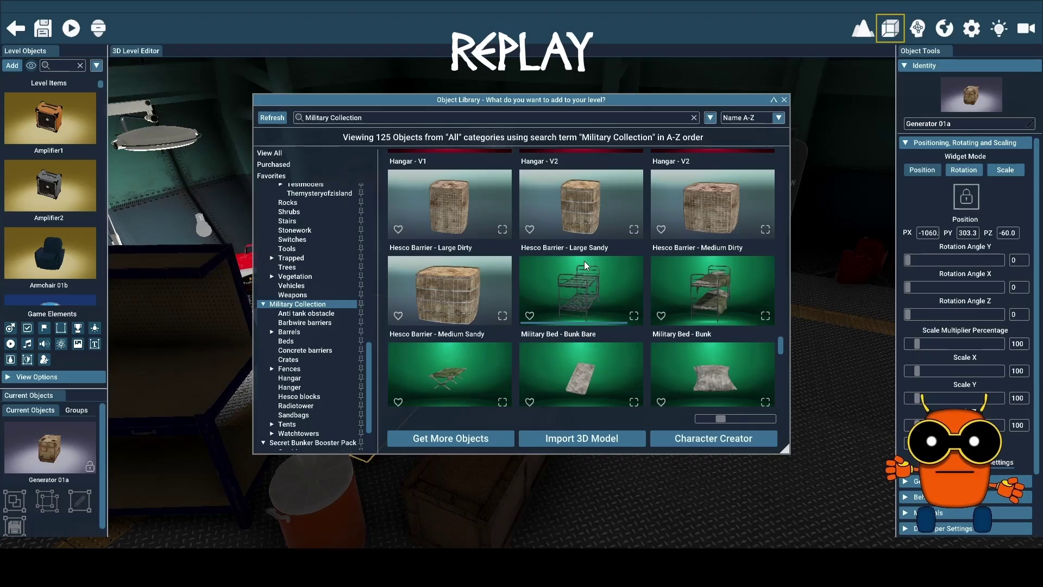
left_click(319, 315)
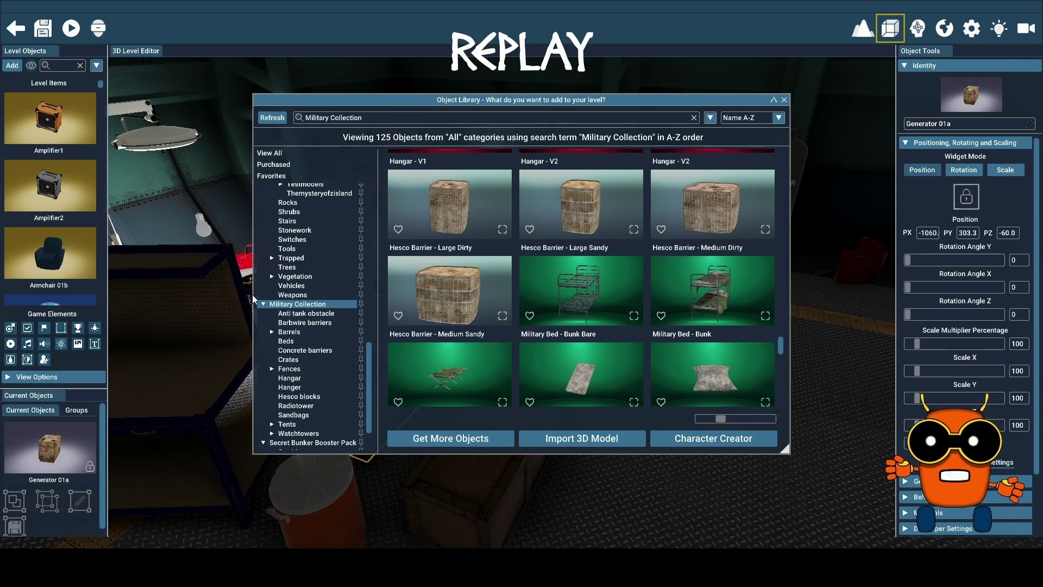
scroll(573, 280, "down", 3)
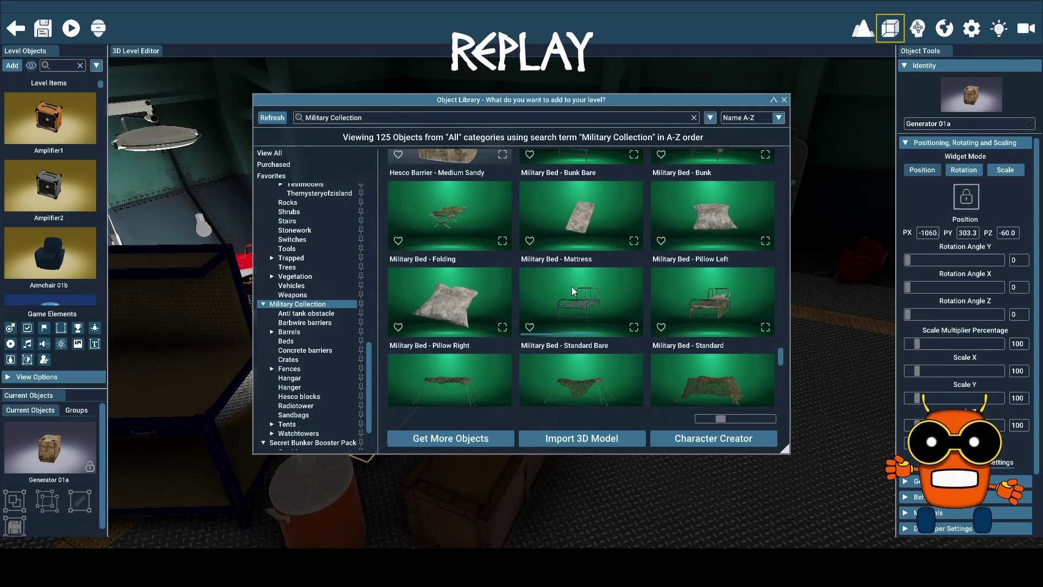
scroll(571, 287, "down", 2)
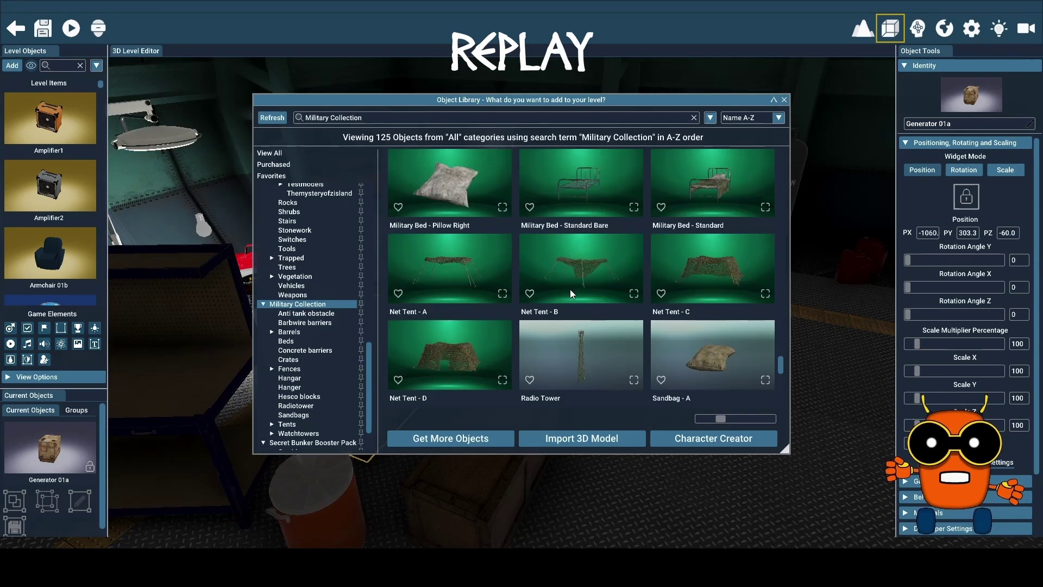
scroll(569, 289, "down", 1)
scroll(570, 289, "down", 2)
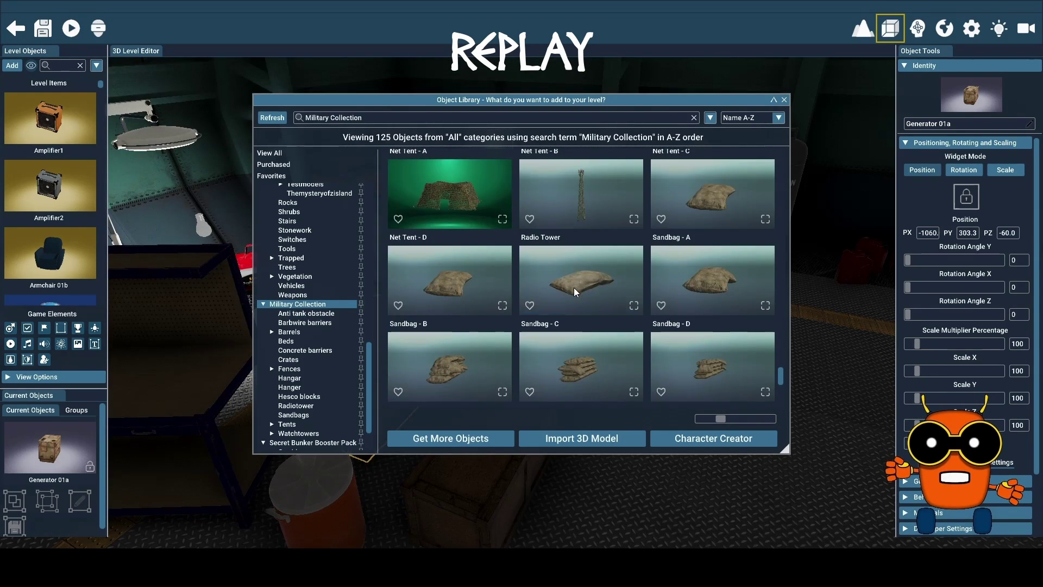
scroll(574, 289, "down", 3)
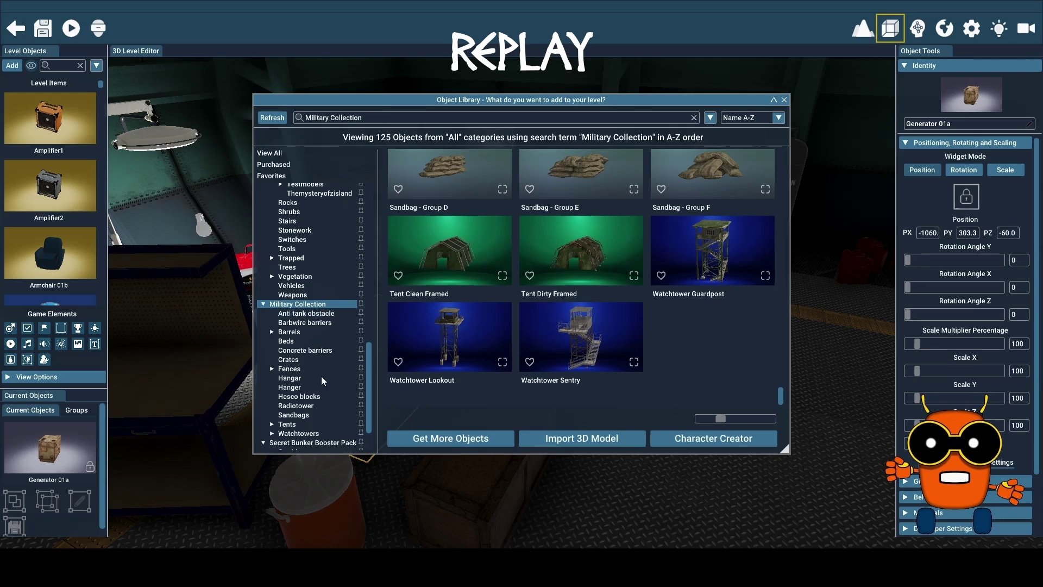
scroll(307, 411, "down", 2)
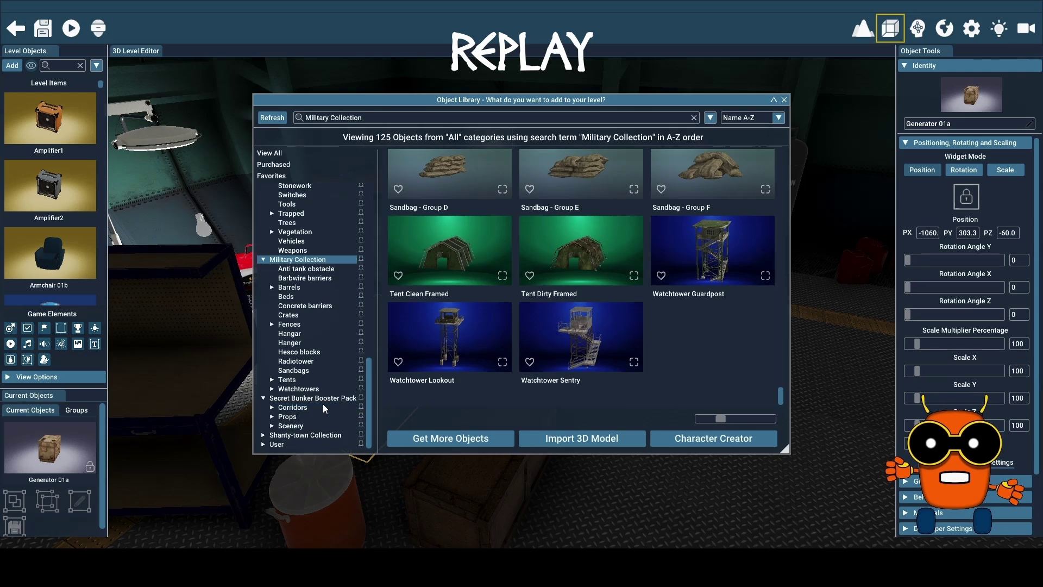
scroll(324, 405, "up", 20)
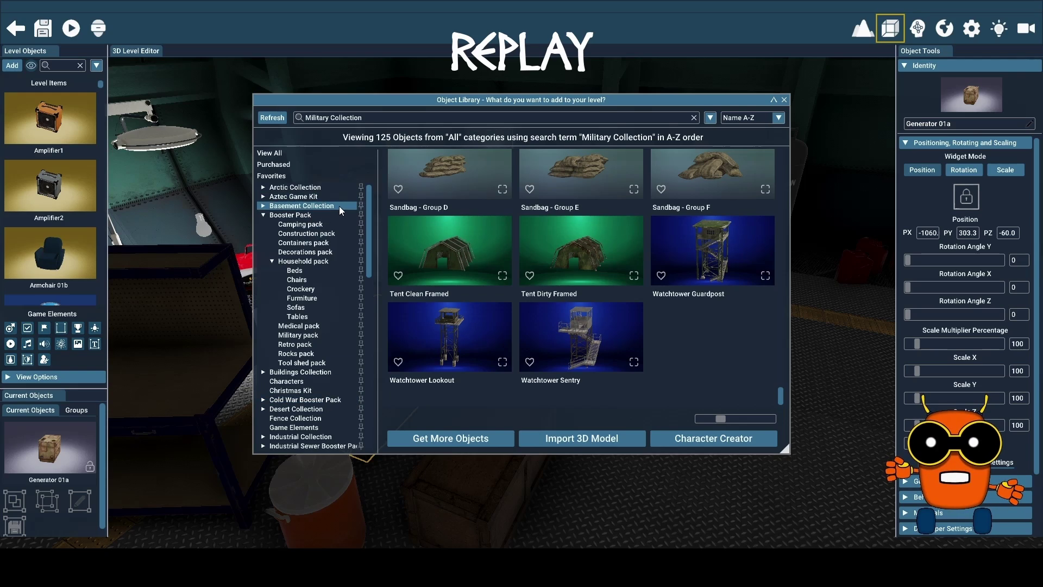
- Look through the Containers pack, then scroll the Decorations pack objects down to the statues
left_click(320, 246)
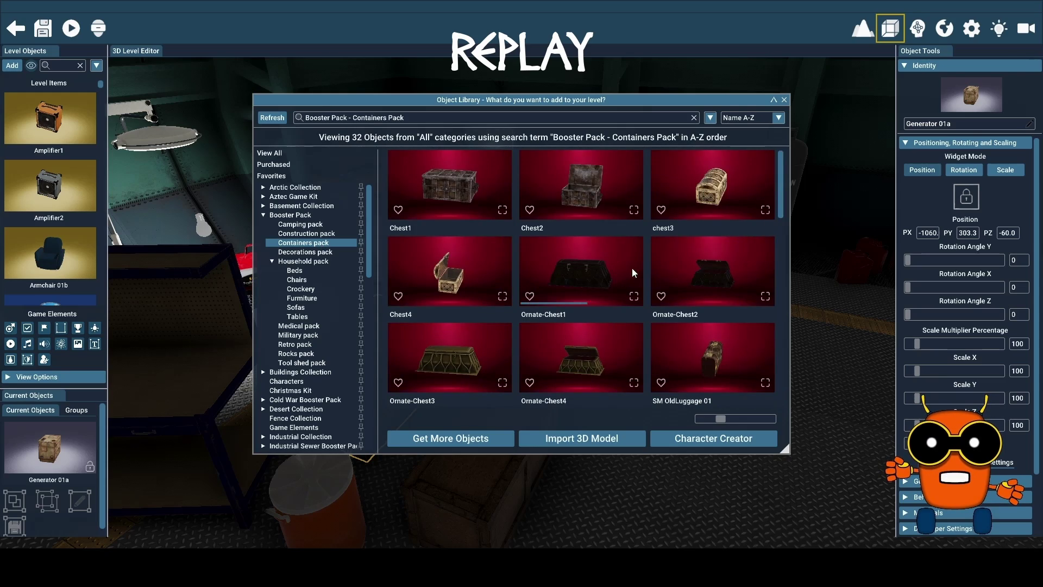
scroll(633, 272, "down", 5)
scroll(631, 272, "down", 5)
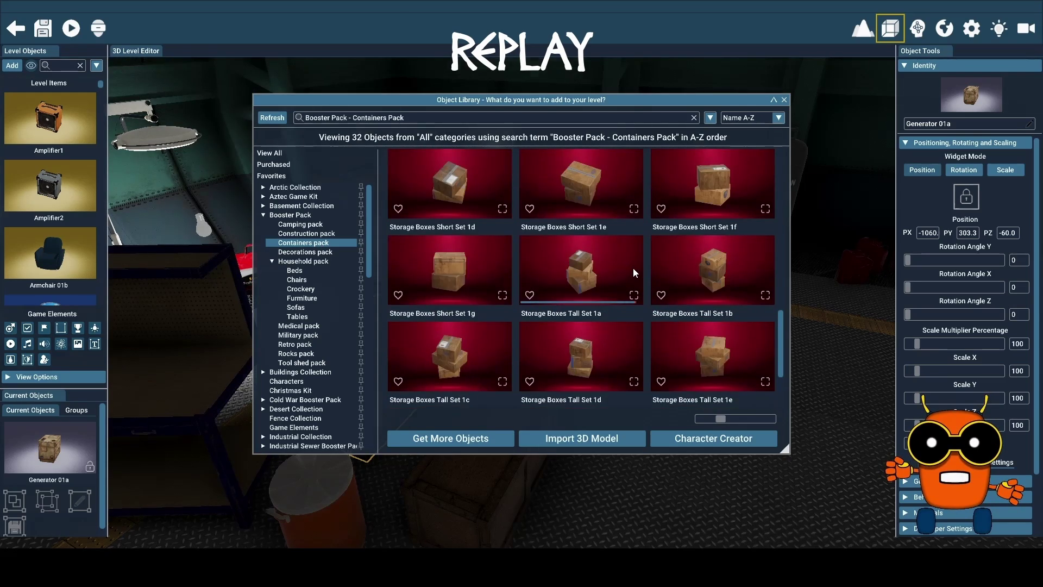
scroll(633, 271, "down", 2)
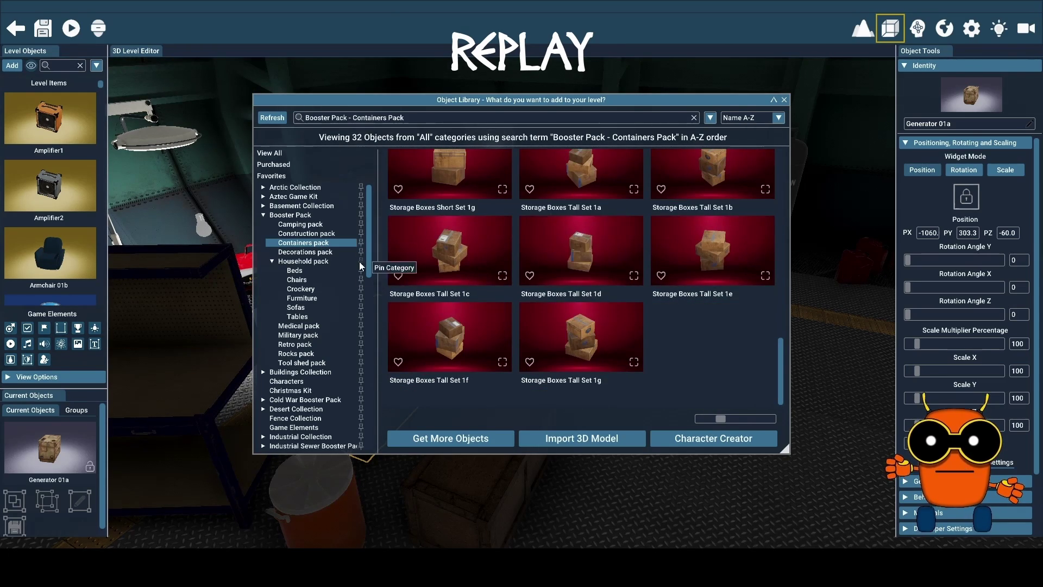
left_click(323, 253)
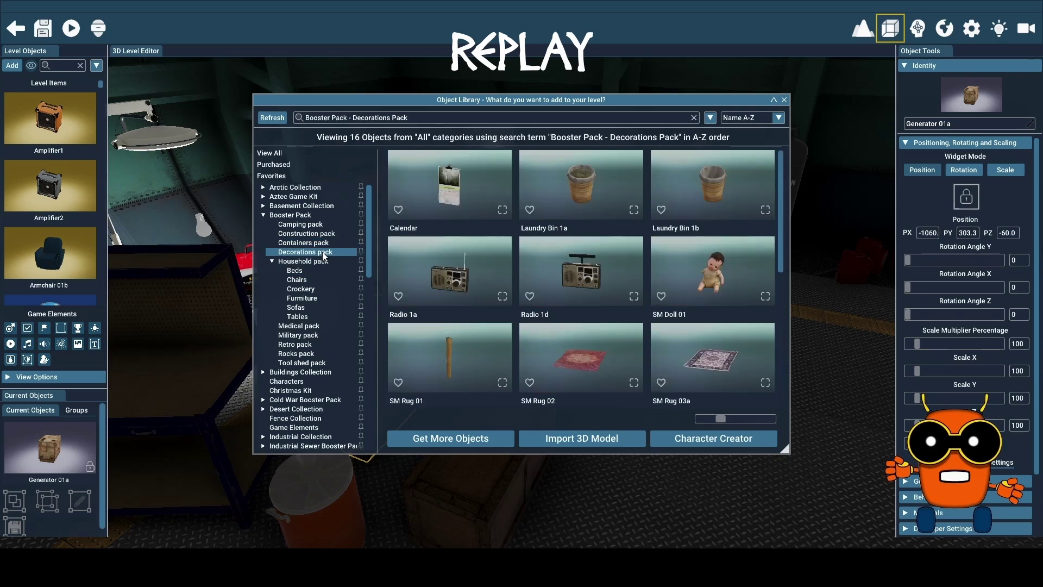
scroll(533, 256, "down", 2)
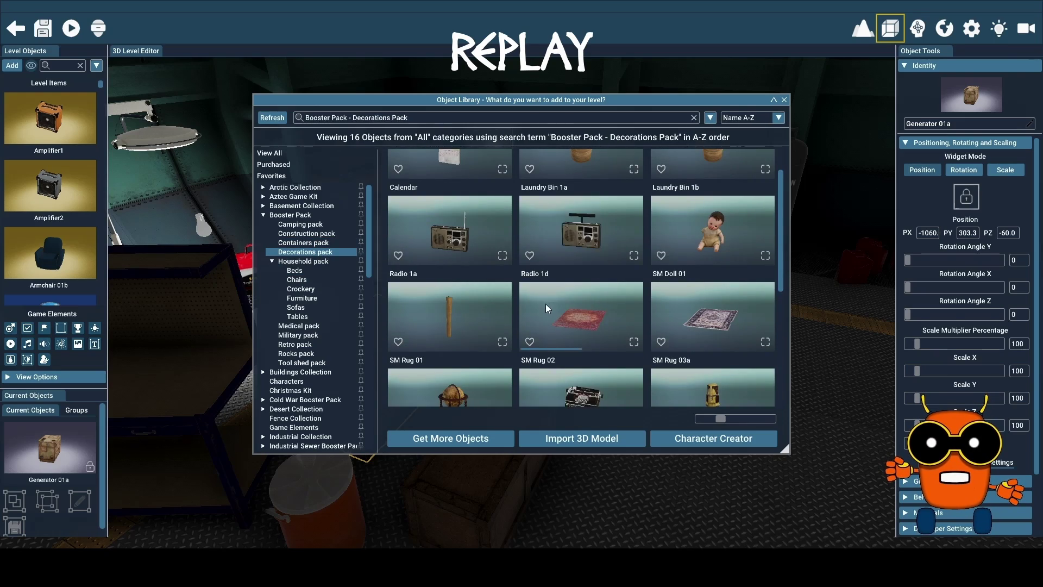
scroll(545, 302, "down", 3)
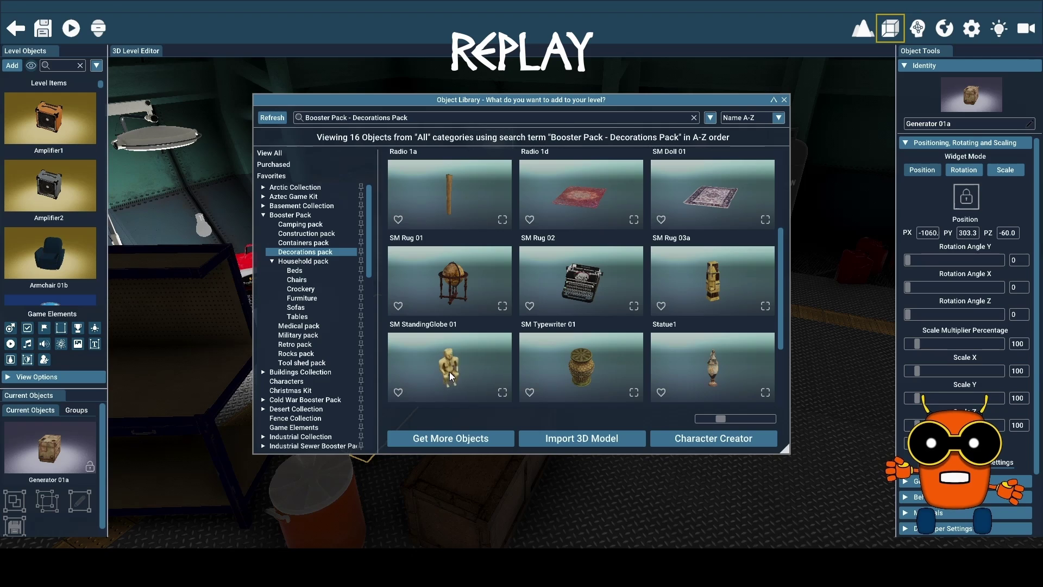
- Put the Decorations pack's seated Statue2 figurine on top of the wooden crate
left_click(460, 373)
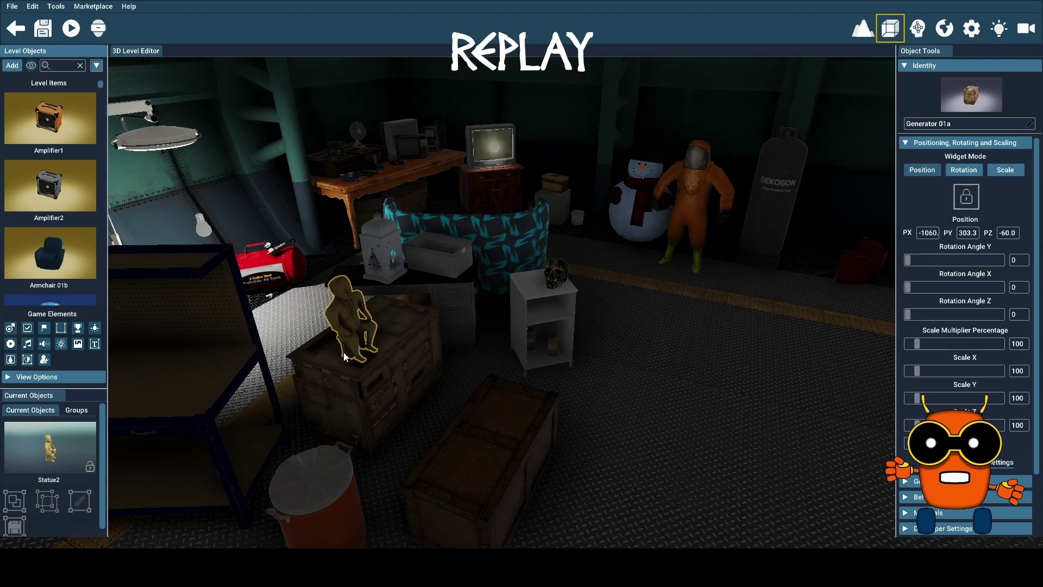
left_click(343, 352)
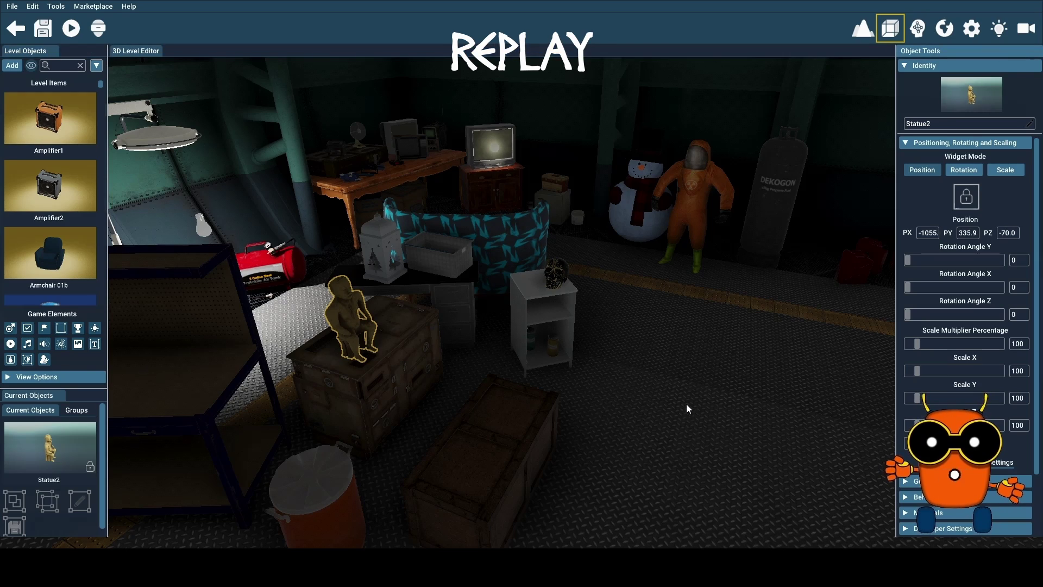
scroll(686, 403, "down", 5)
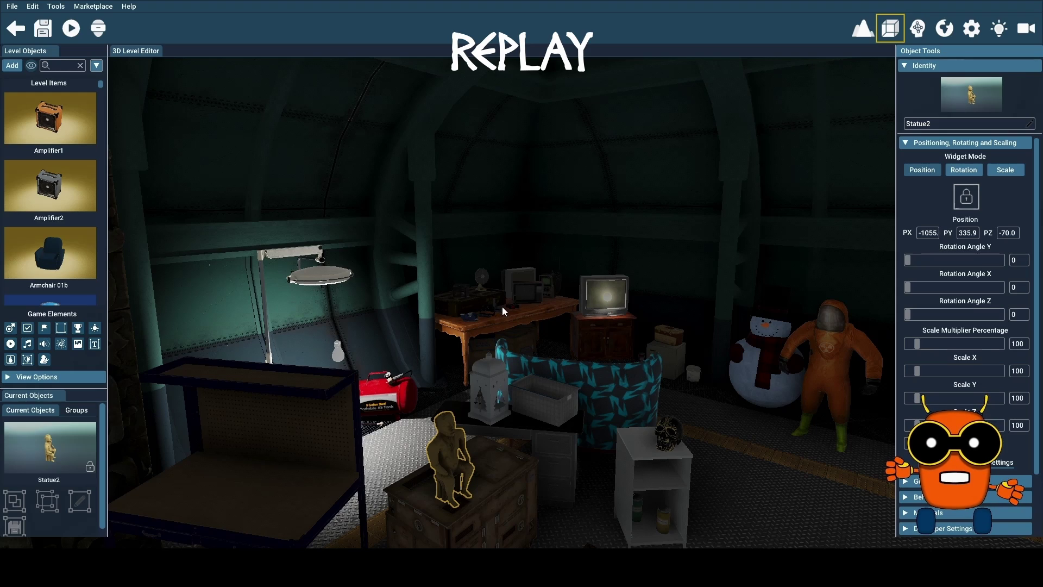
- Fly through the bunker past the tree, statue and red chair, then save with Ctrl+S
mouse_move(594, 331)
left_mouse_down()
mouse_move(594, 353)
mouse_move(337, 353)
mouse_move(307, 328)
left_mouse_up()
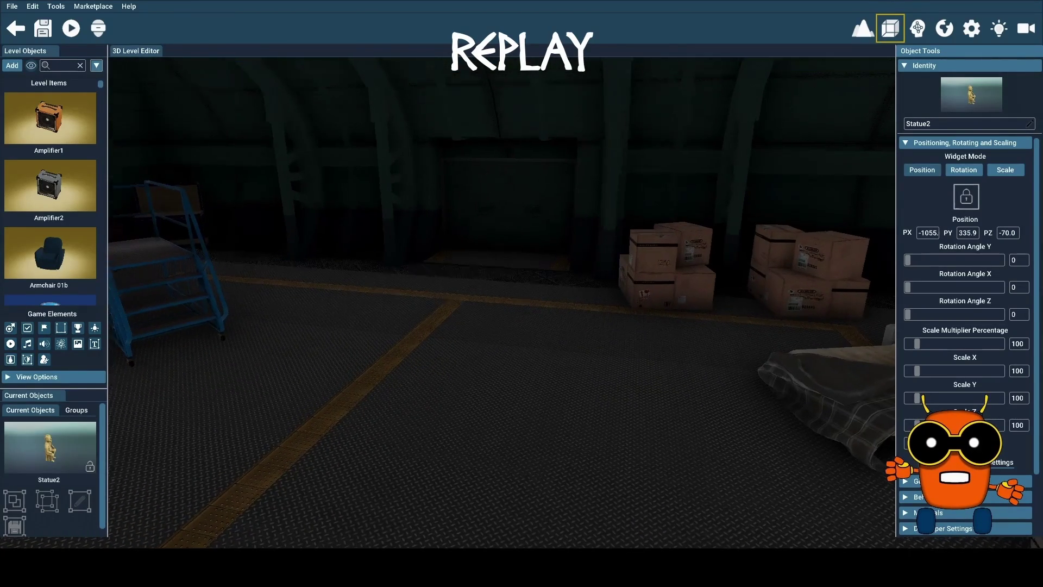
key("w")
key("Left")
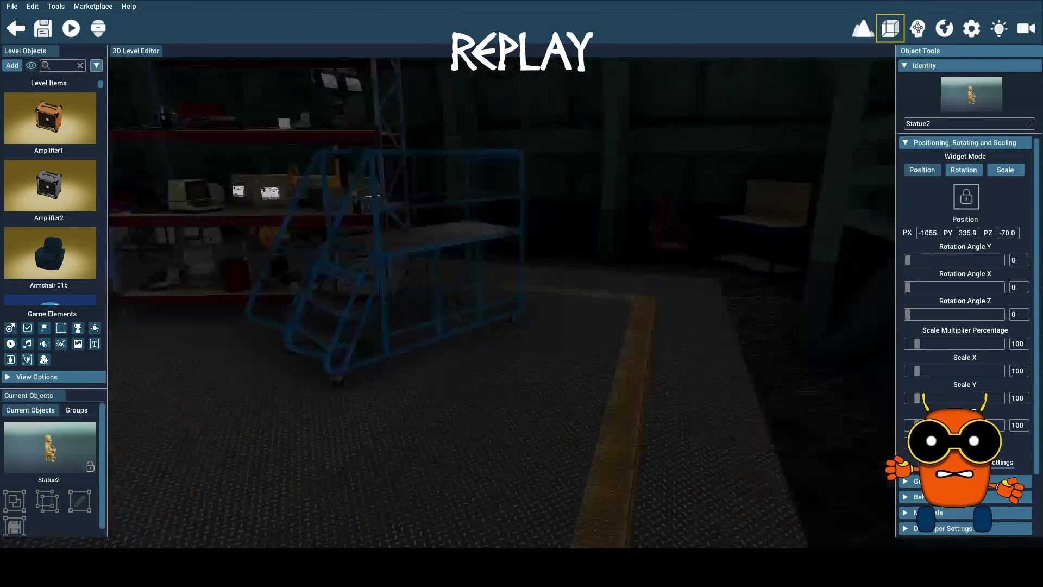
key("w")
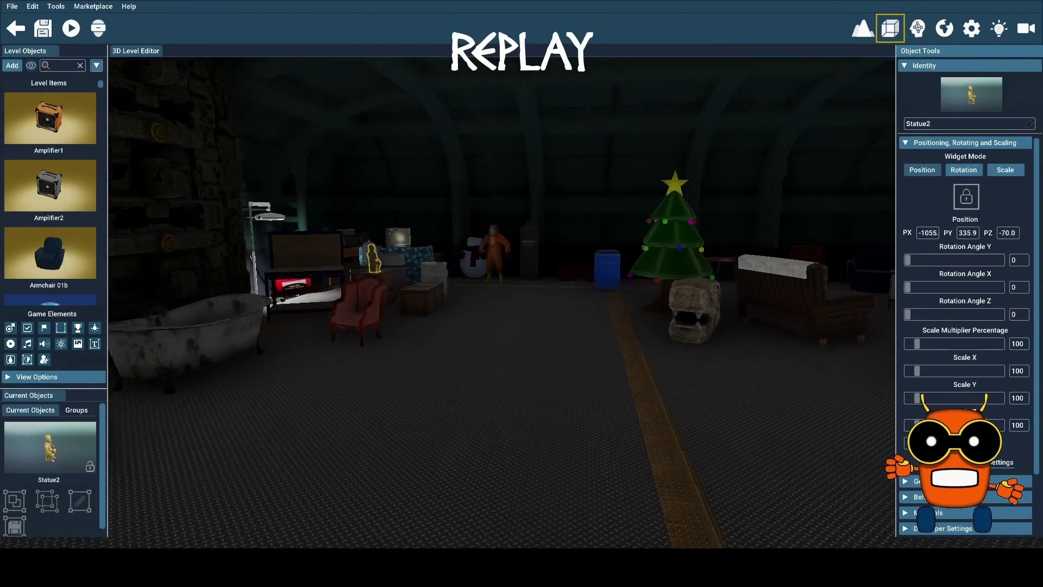
key("w")
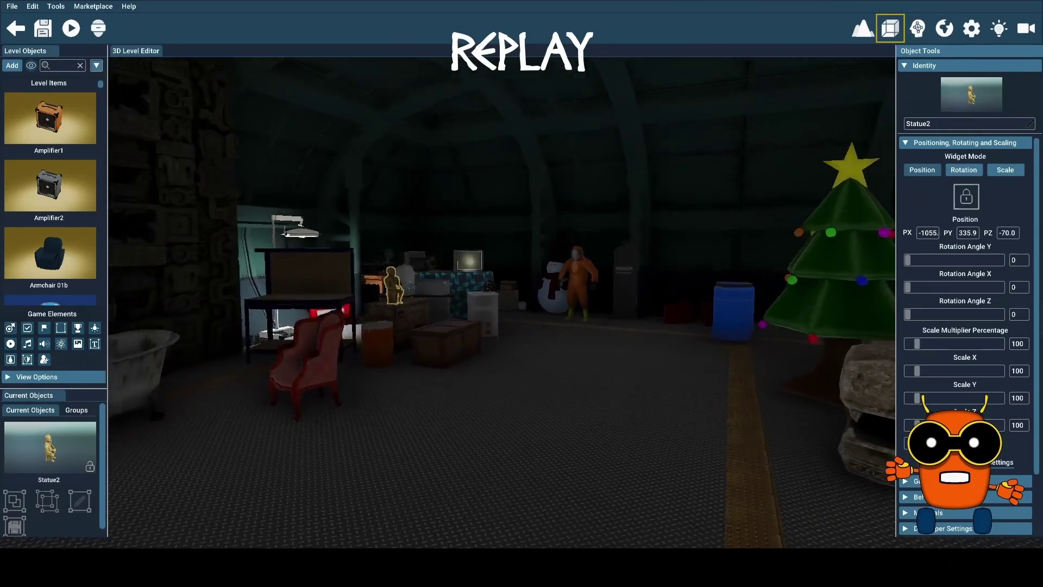
key("w")
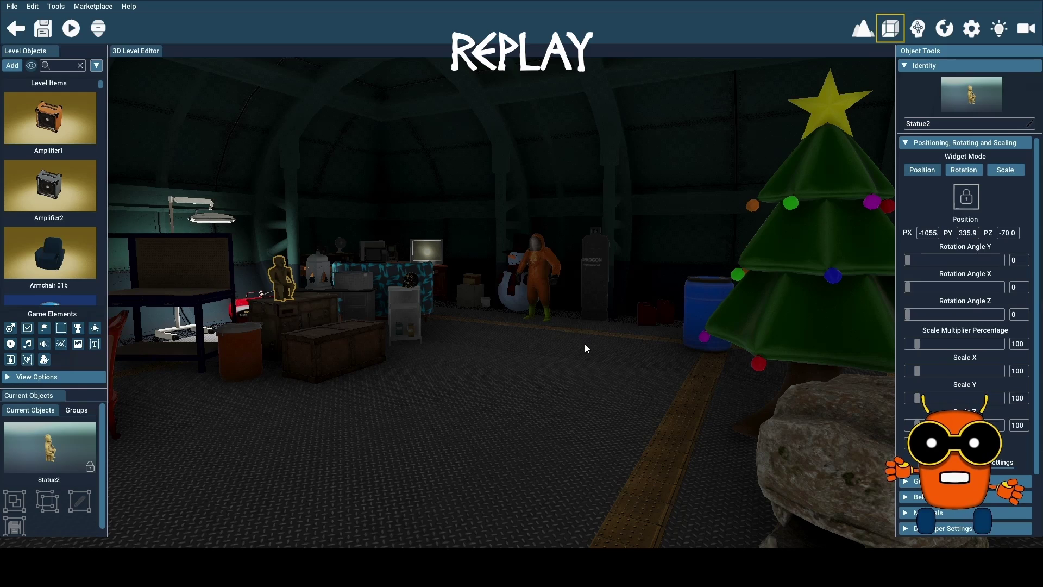
key("a")
key("Up")
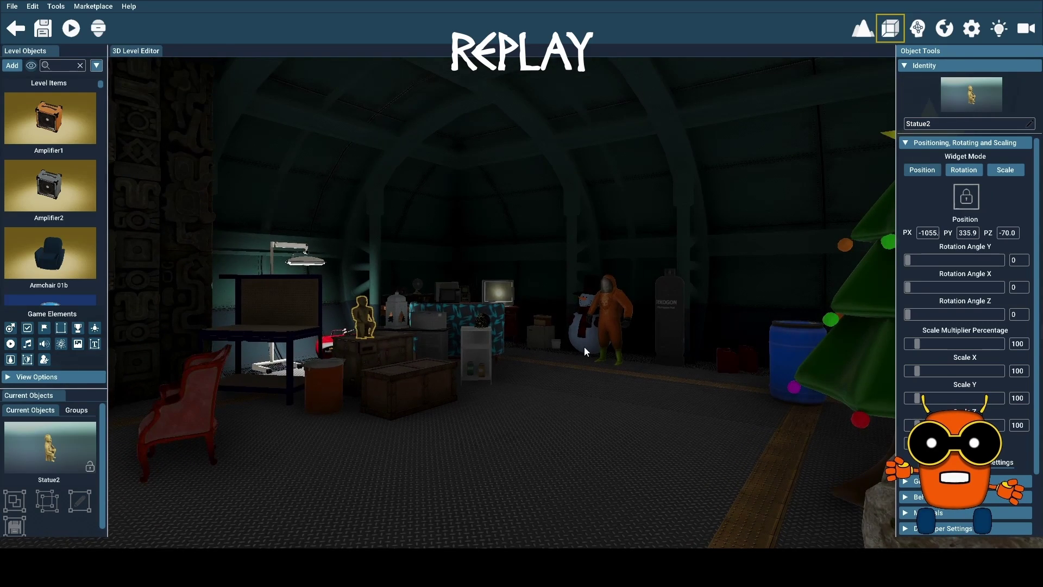
key("ctrl+s")
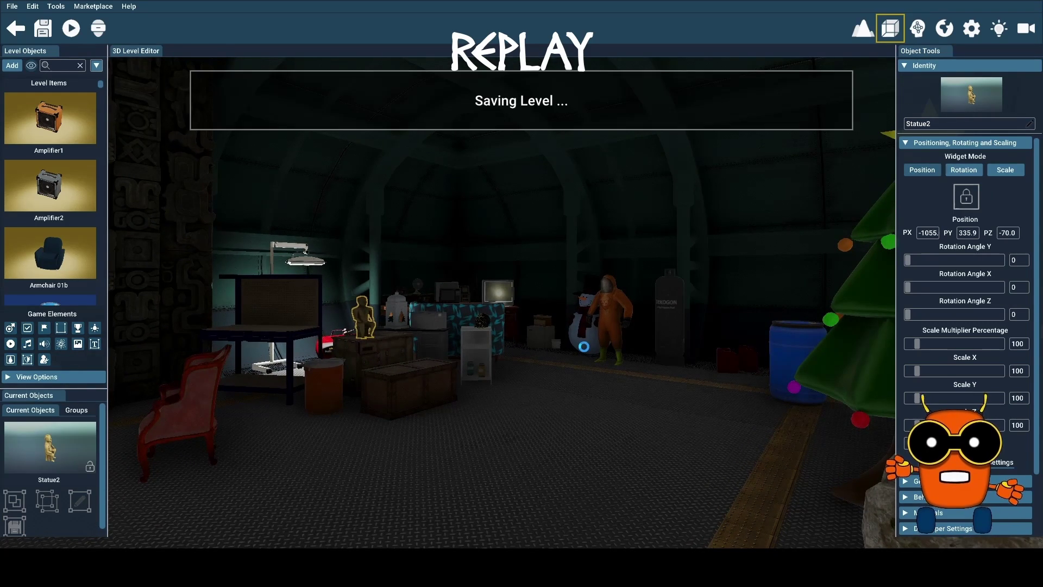
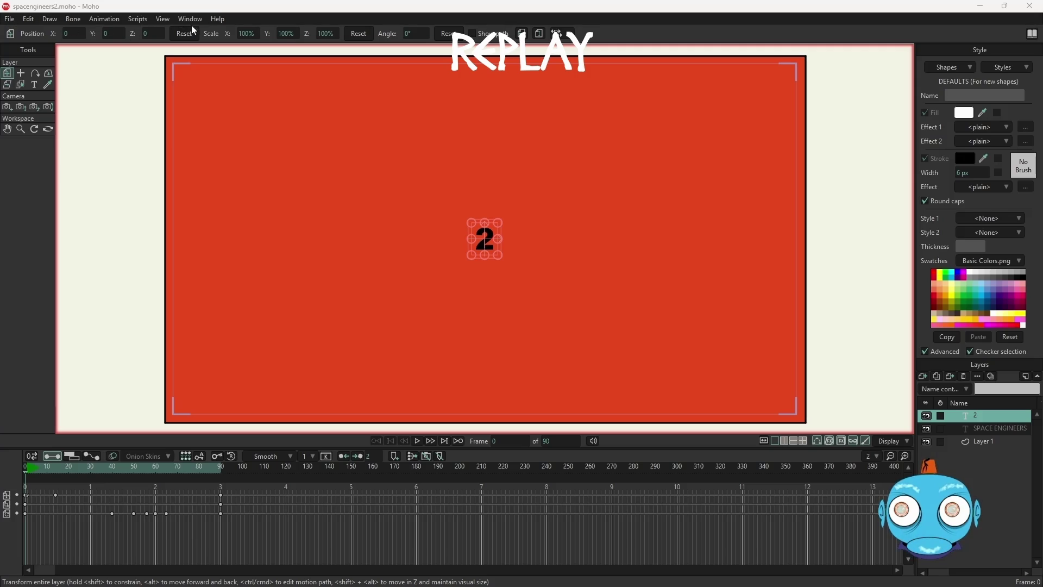
- Clear all animation from the whole document, then select the SPACE ENGINEERS layer
left_click(108, 19)
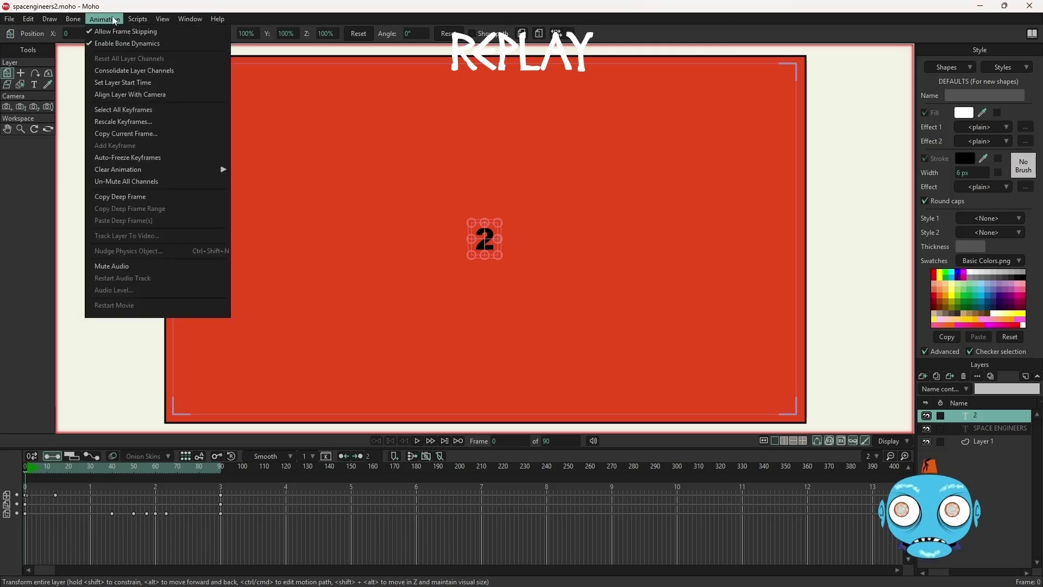
mouse_move(204, 167)
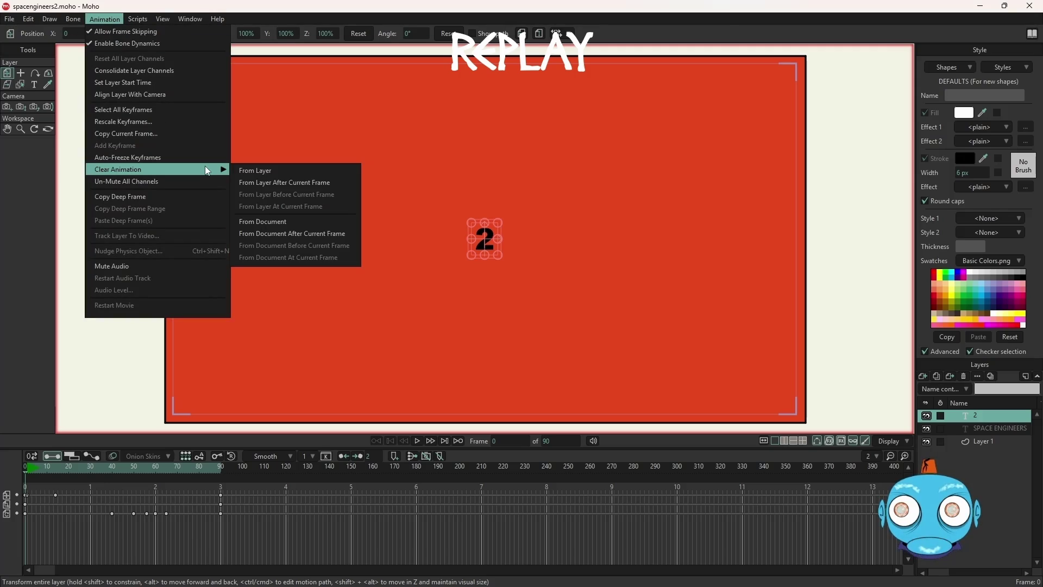
left_click(273, 223)
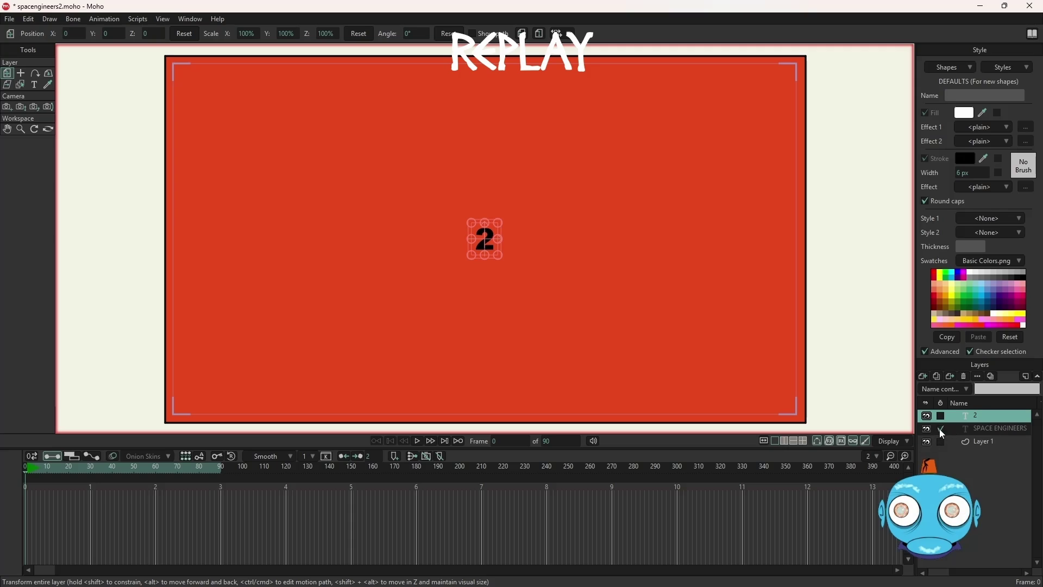
left_click(975, 431)
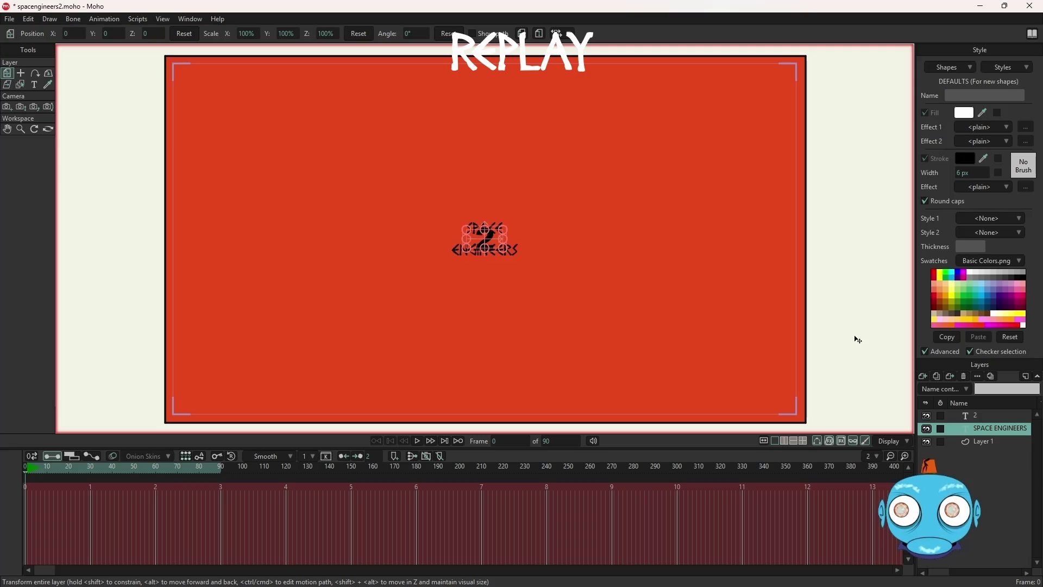
- Undo an accidental move, then scale the SPACE ENGINEERS title up to 228%
left_click_drag(508, 256, 550, 281)
key("ctrl+z")
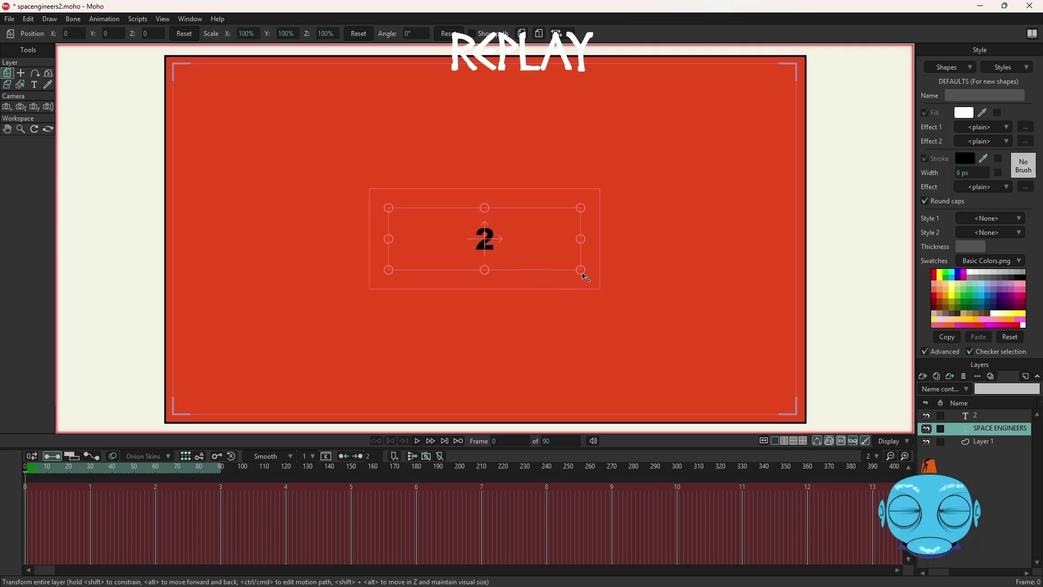
left_click_drag(585, 276, 675, 332)
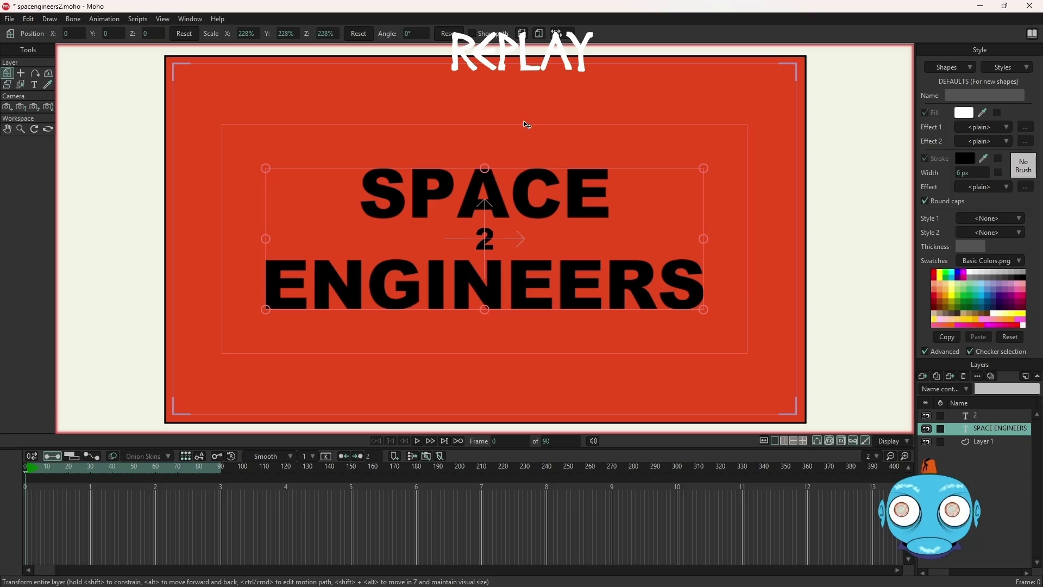
left_click(164, 19)
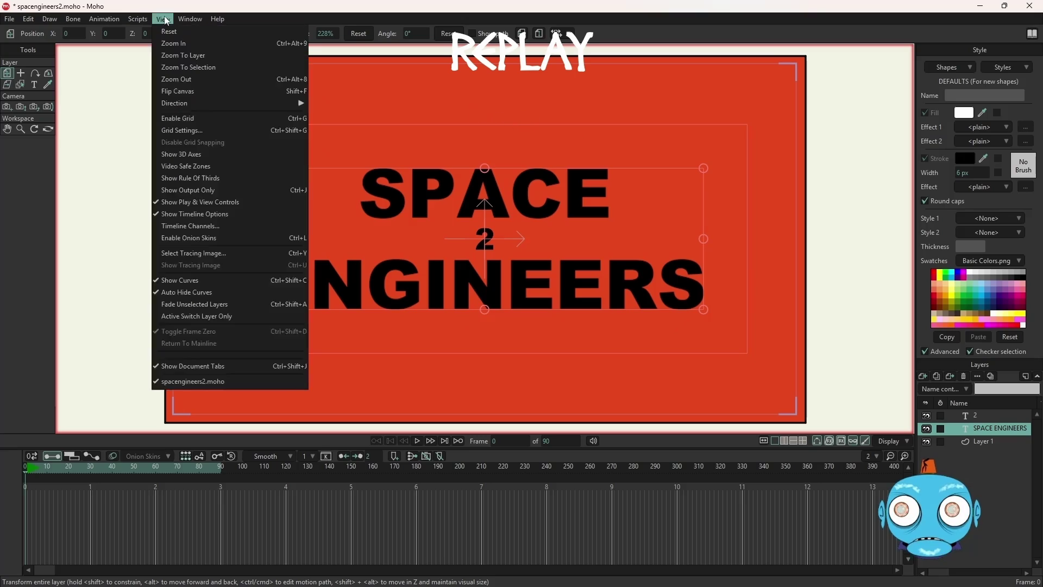
- Turn on the Video Safe Zones guides
left_click(198, 167)
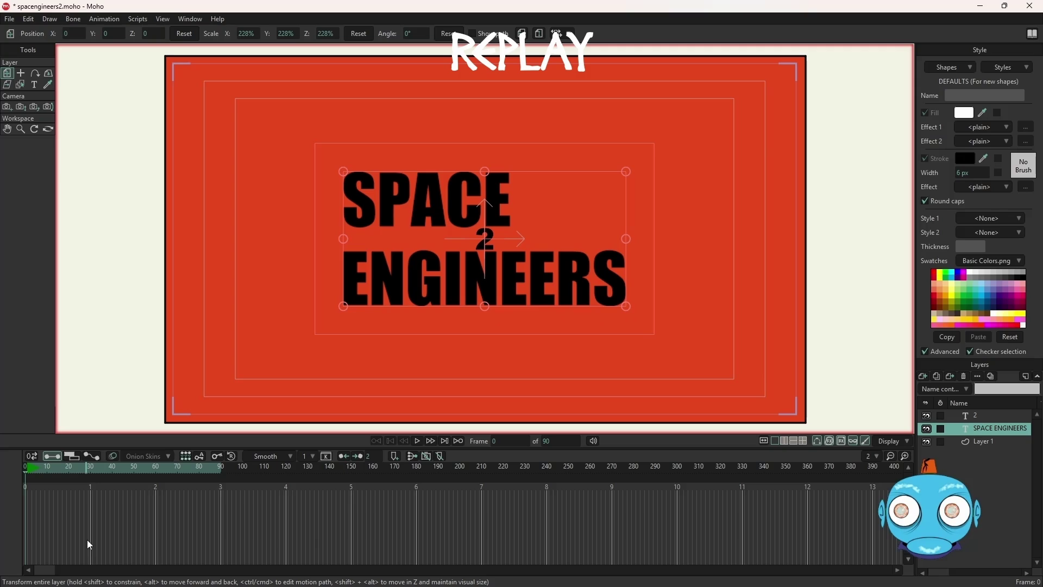
- At frame 90, scale the SPACE ENGINEERS title up to 271.5%
left_click(223, 476)
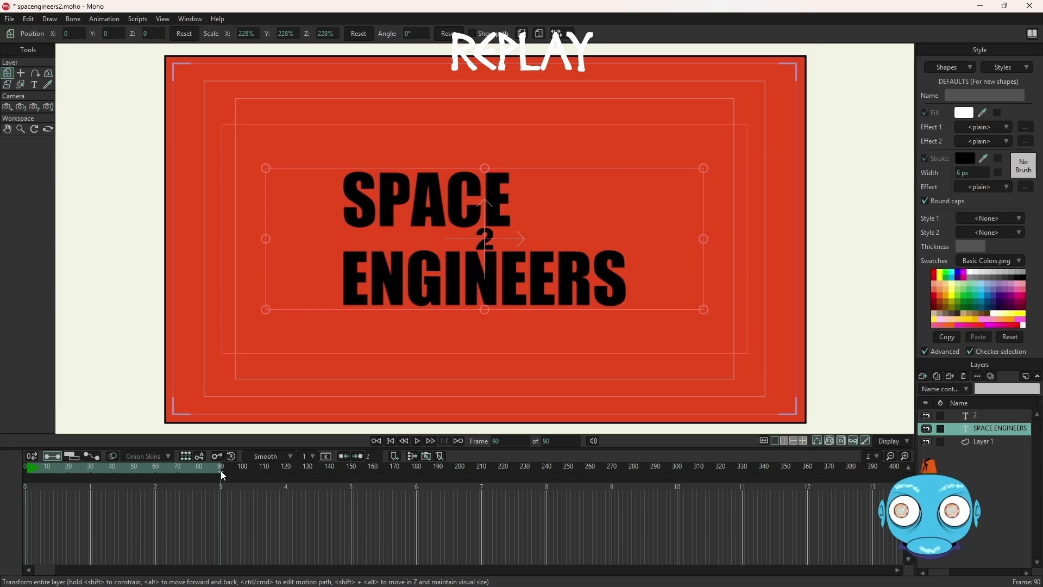
left_click_drag(706, 311, 739, 331)
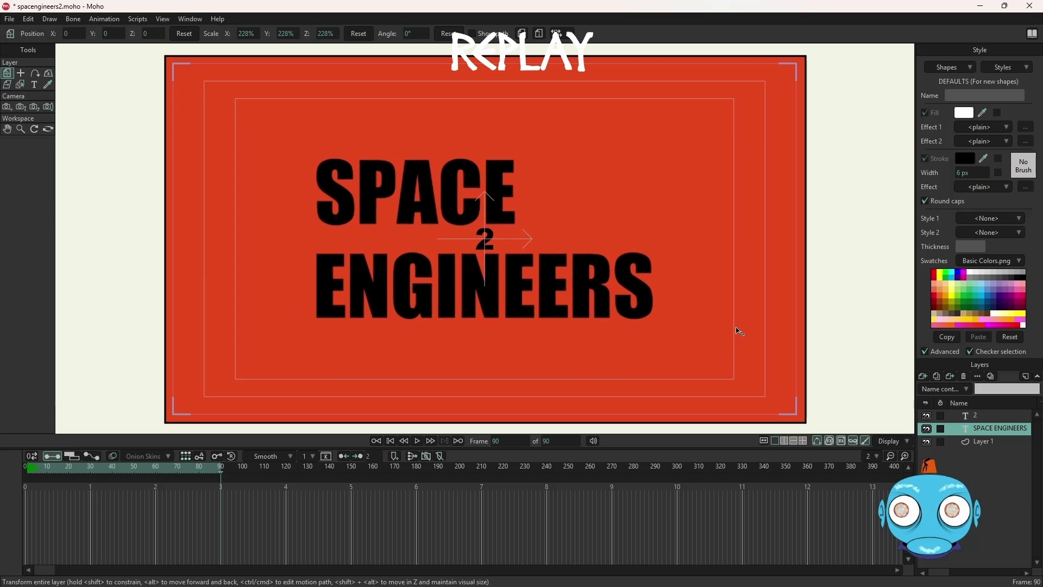
left_click_drag(739, 330, 738, 329)
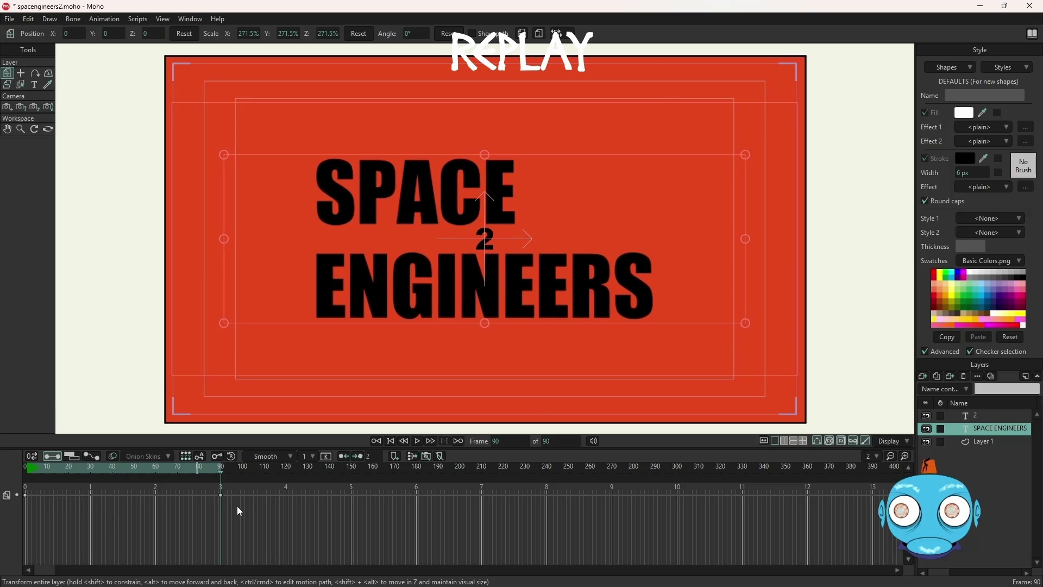
- Rewind to frame 0 and preview the title growing from 228% to 271.5%
left_click(390, 441)
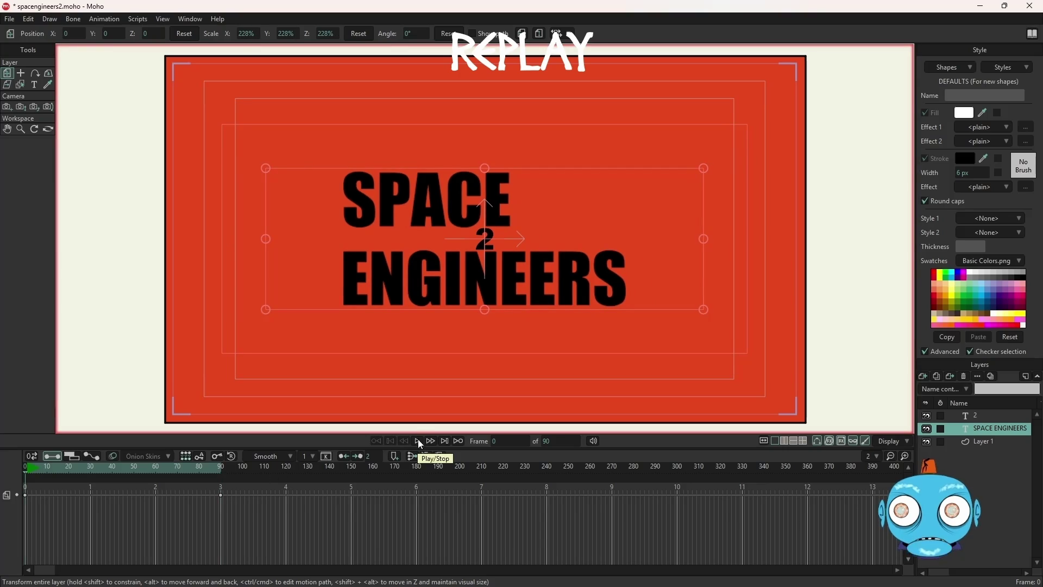
left_click(418, 439)
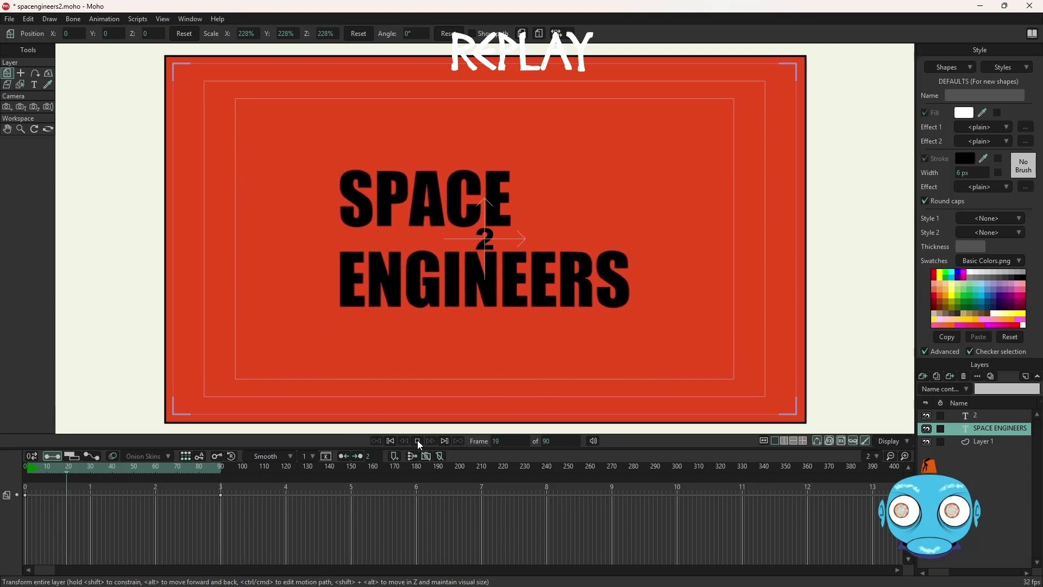
left_click(417, 440)
left_click(391, 441)
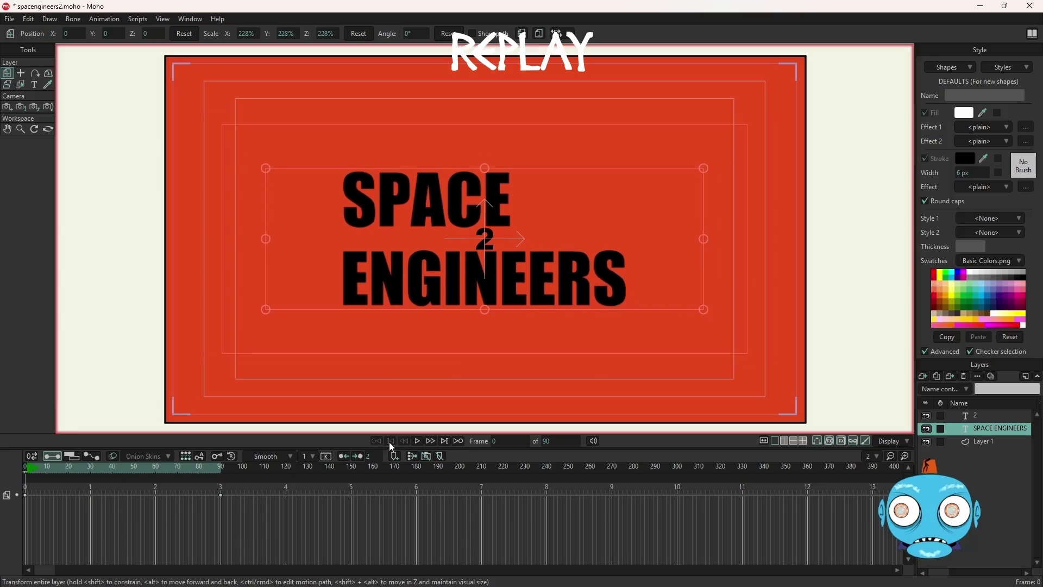
right_click(25, 495)
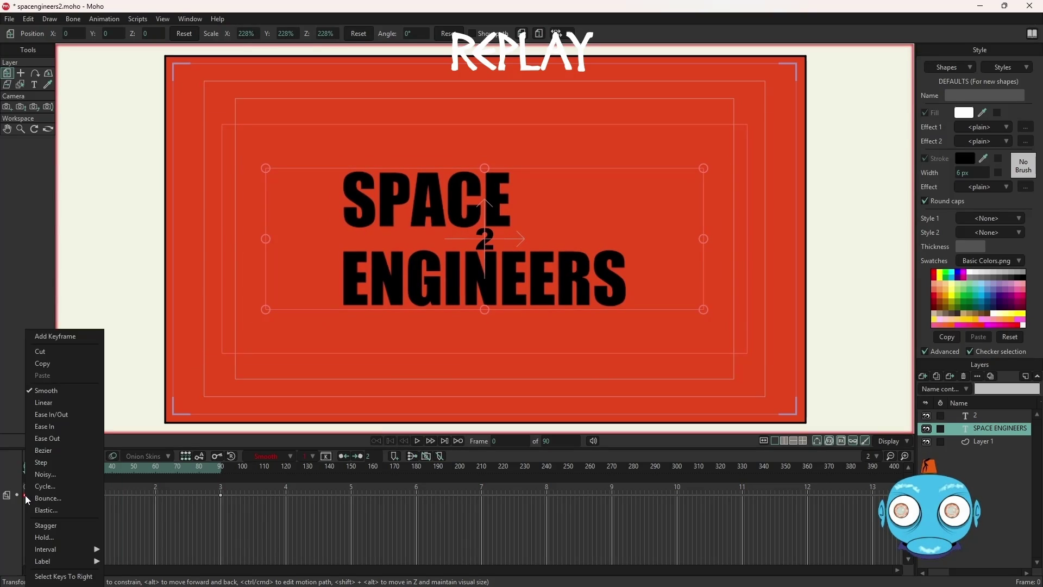
- Set the frame-0 keyframe to Linear interpolation and preview the steady zoom
left_click(291, 455)
left_click(293, 456)
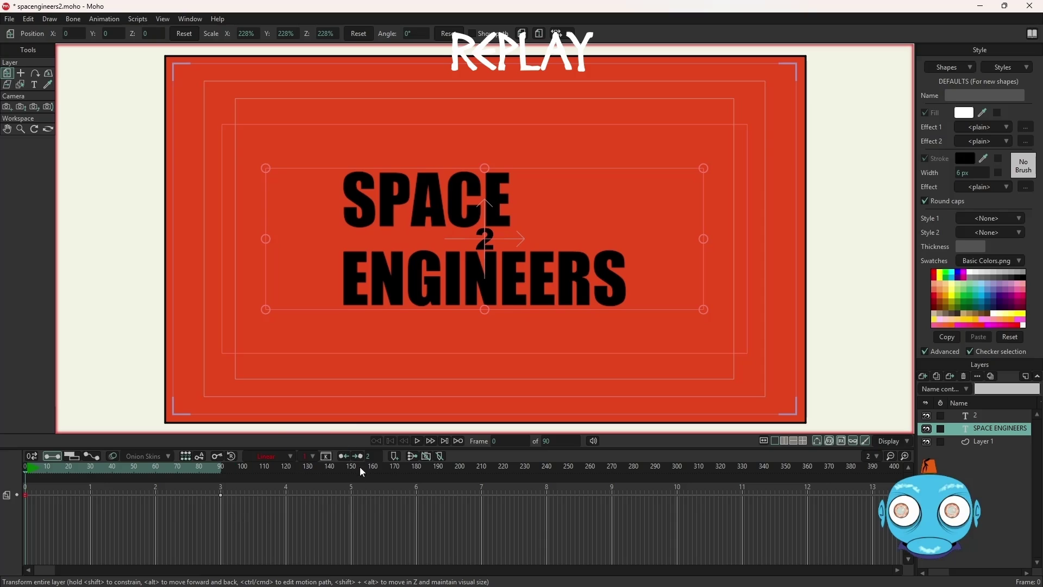
left_click(418, 440)
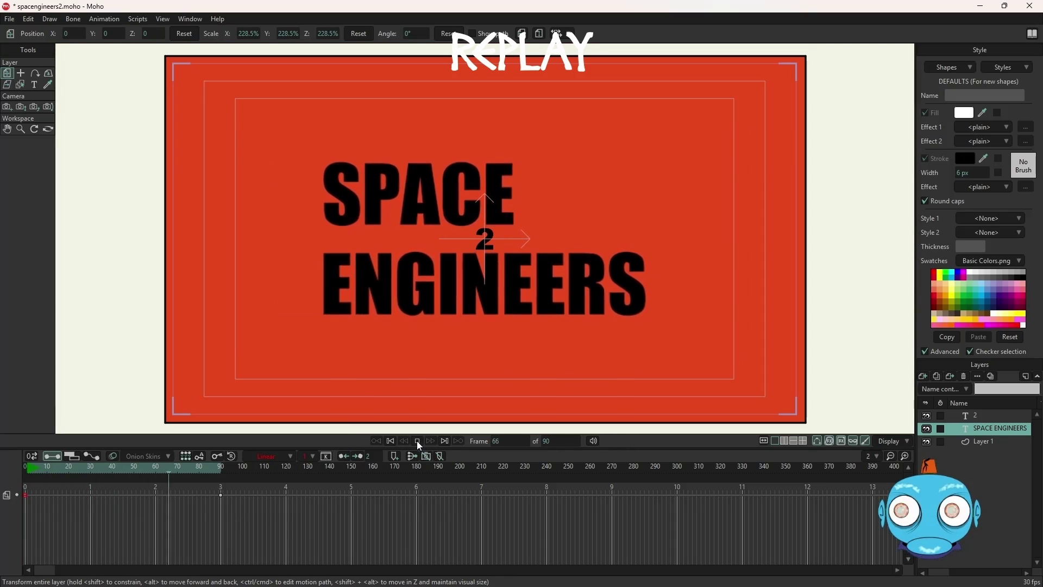
left_click(417, 440)
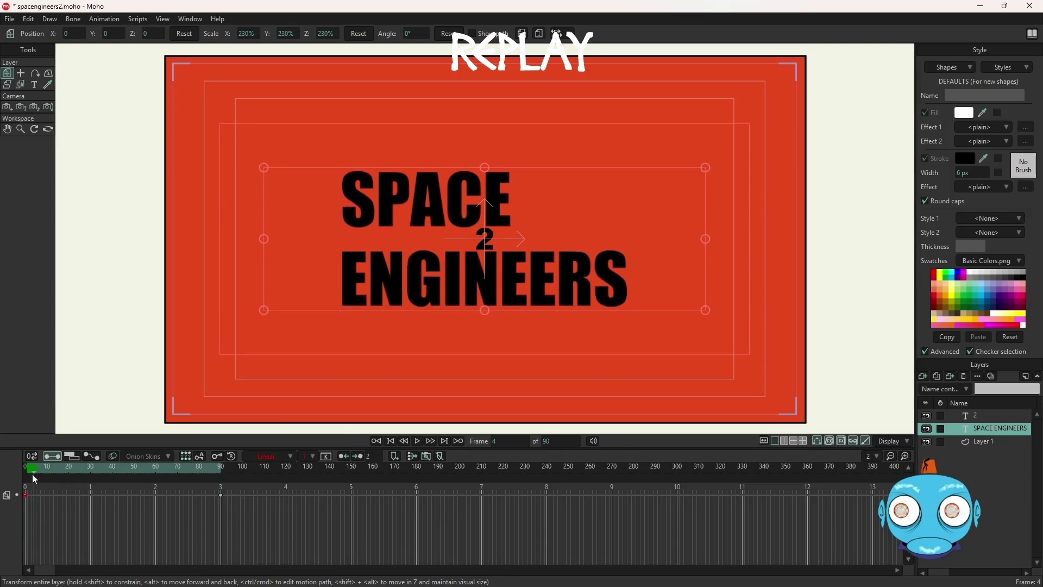
left_click_drag(34, 471, 26, 469)
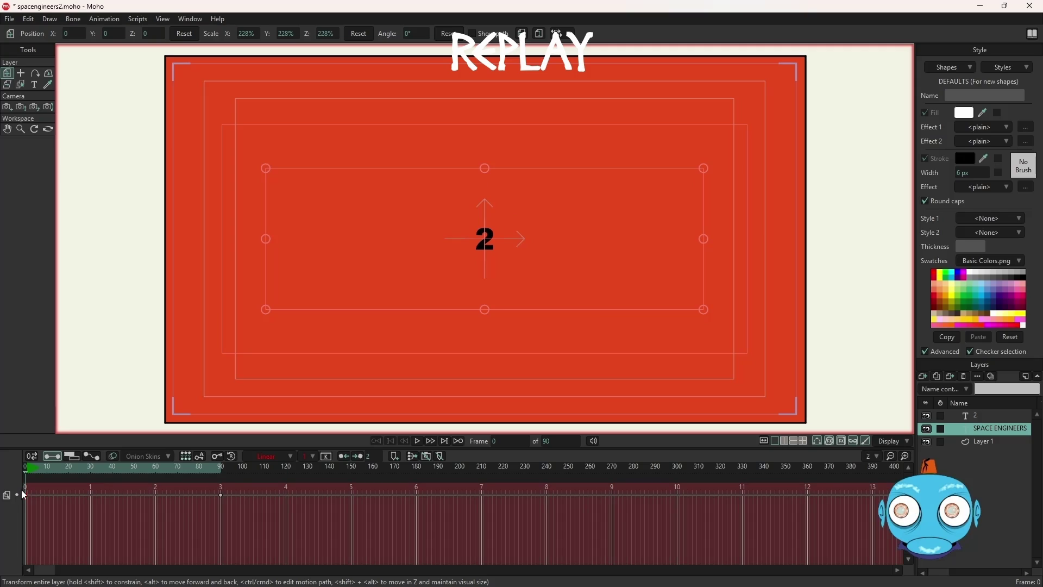
- Check the title at frame 13, replay the animation from frame 0 twice, then select layer 2
left_click(53, 471)
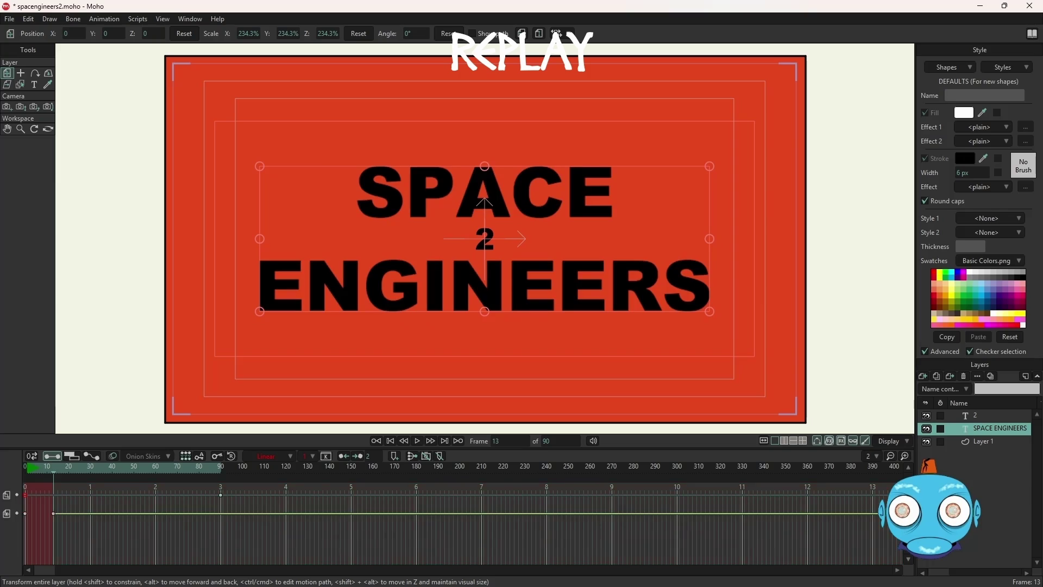
left_click(390, 441)
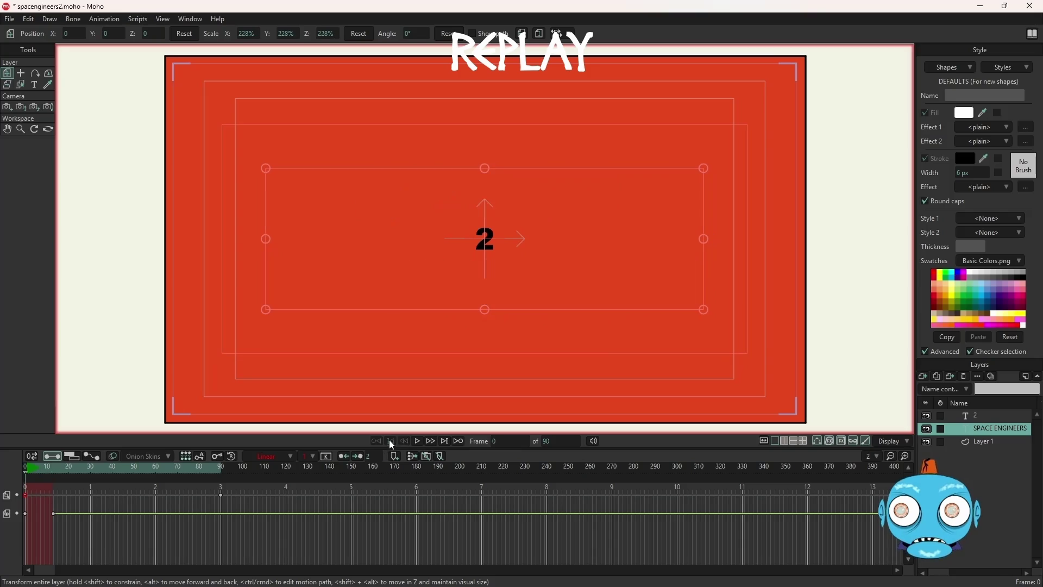
left_click(418, 441)
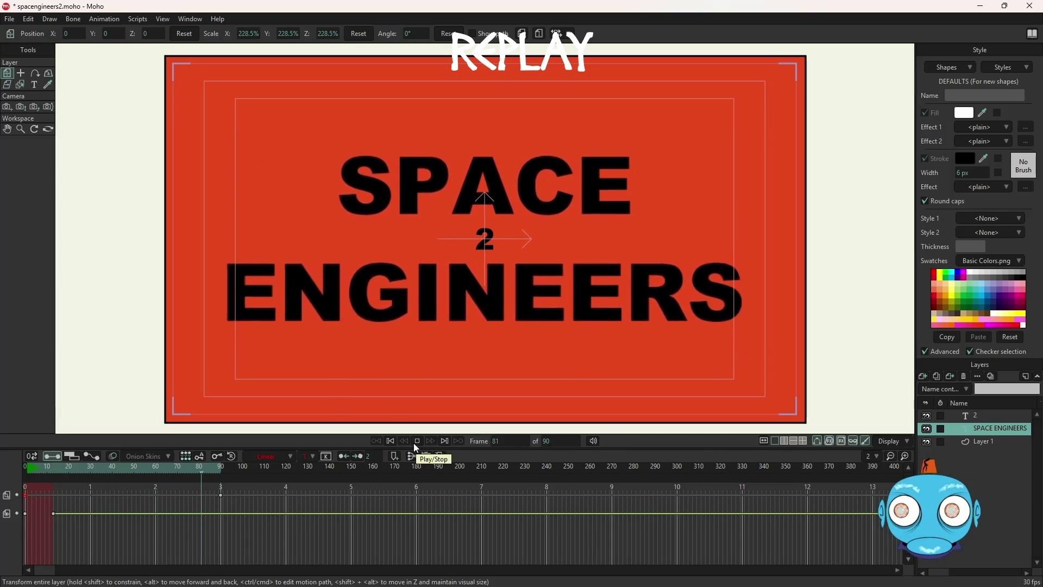
left_click(418, 442)
left_click(391, 441)
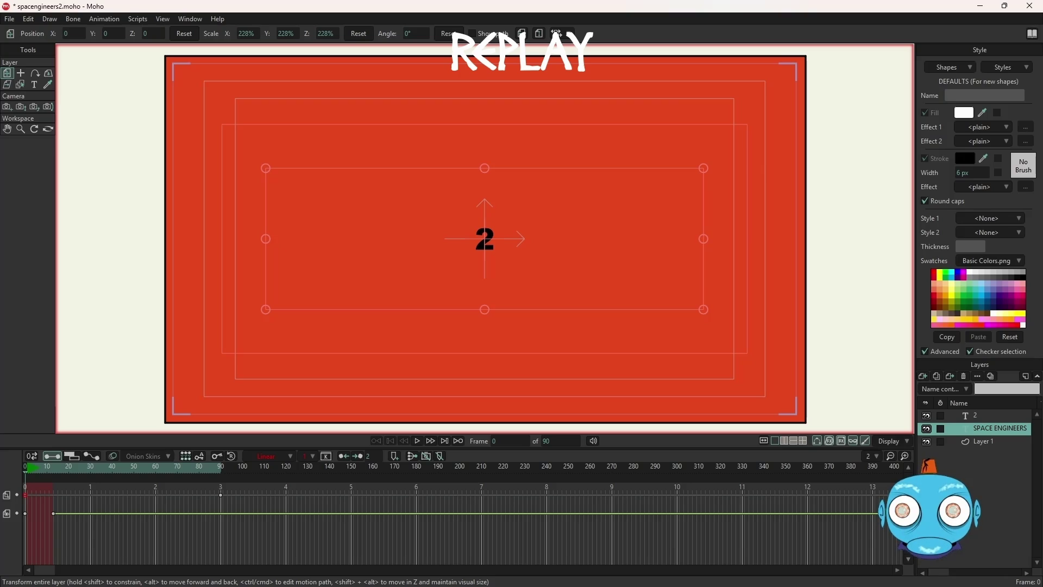
left_click(417, 440)
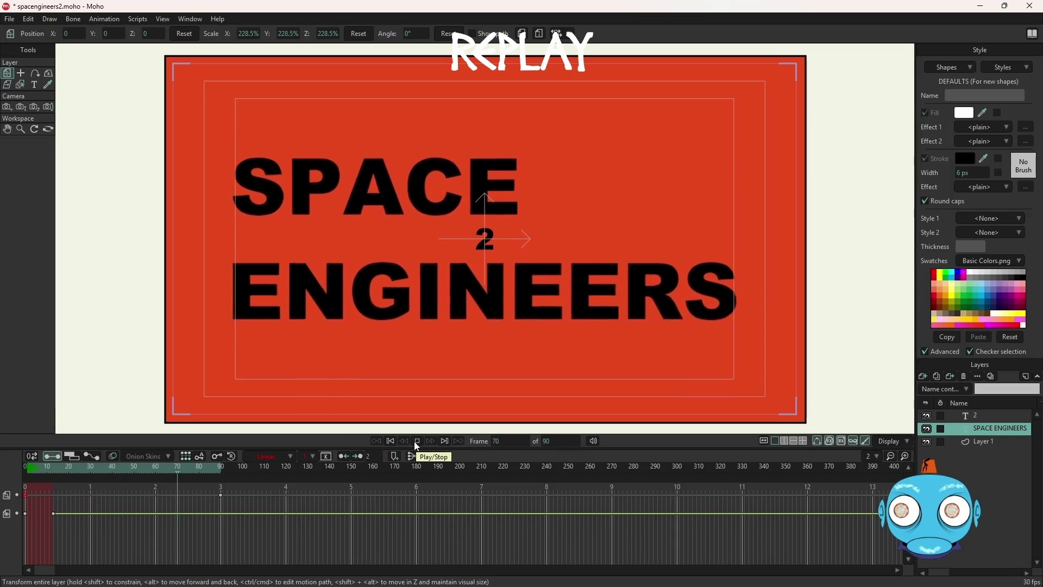
left_click(419, 440)
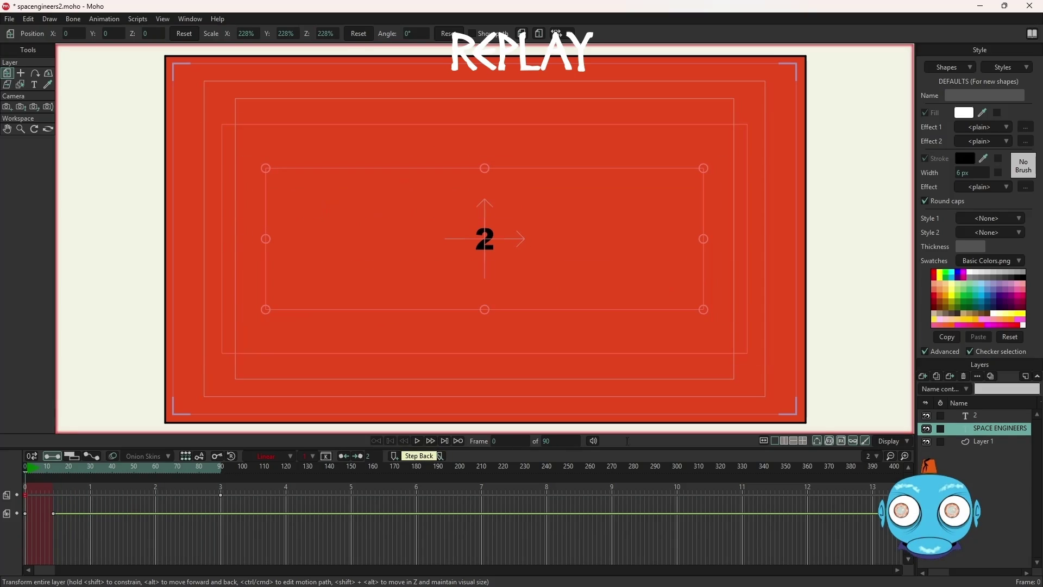
left_click(955, 415)
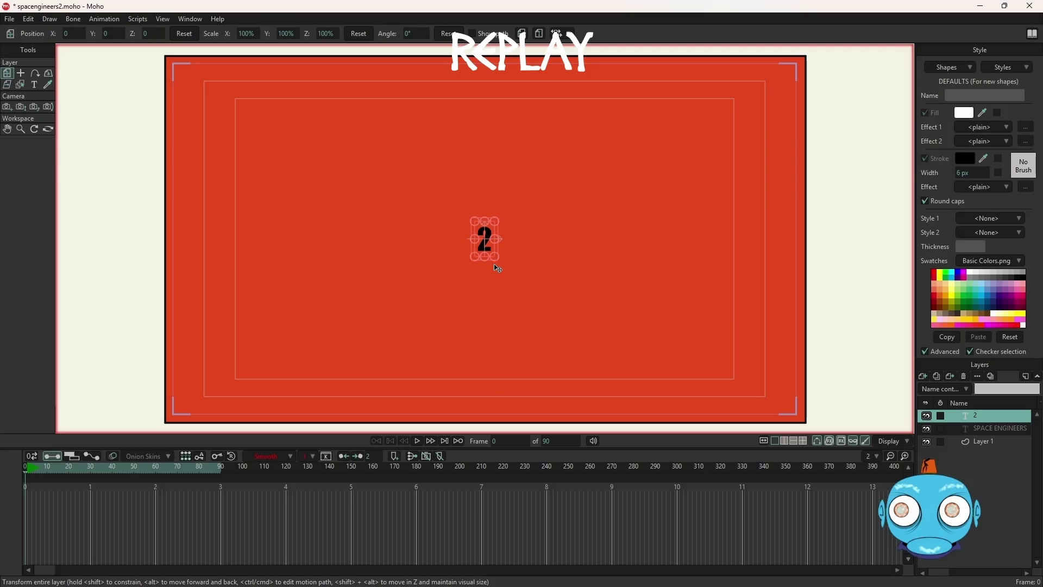
- At frame 90, move the 2 beside SPACE and scale it down to 131.2%
left_click(220, 470)
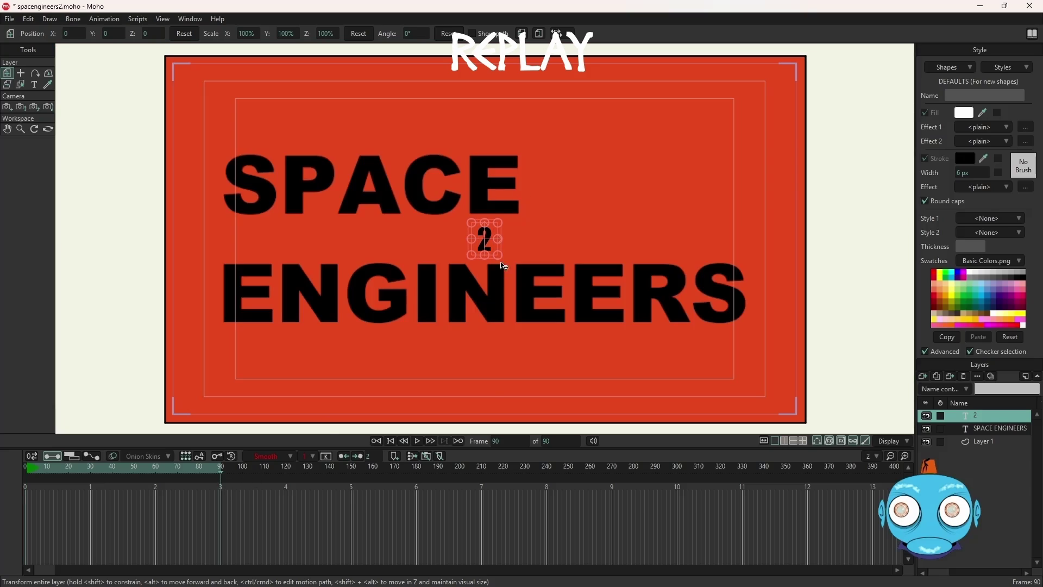
left_click_drag(503, 262, 502, 242)
mouse_move(498, 239)
left_mouse_down()
mouse_move(632, 148)
mouse_move(636, 201)
left_mouse_up()
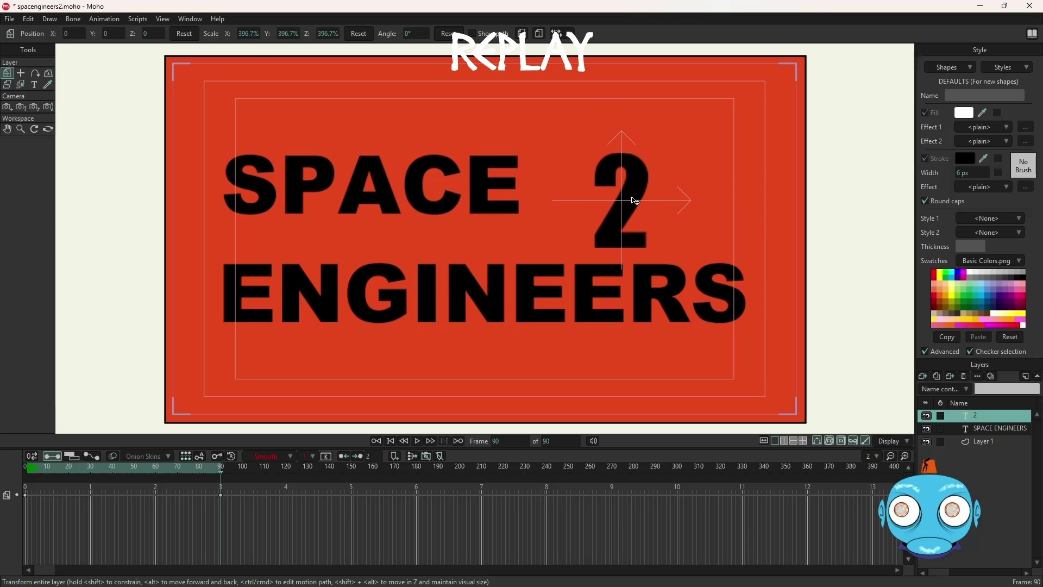
mouse_move(669, 162)
left_mouse_down()
mouse_move(680, 146)
mouse_move(650, 175)
mouse_move(664, 171)
left_mouse_up()
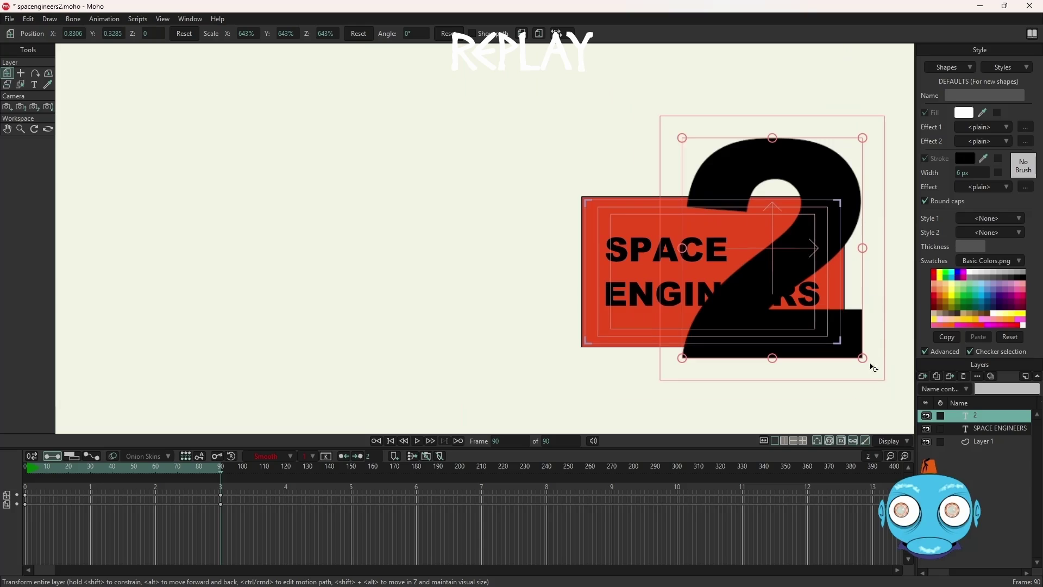
left_click_drag(866, 360, 810, 330)
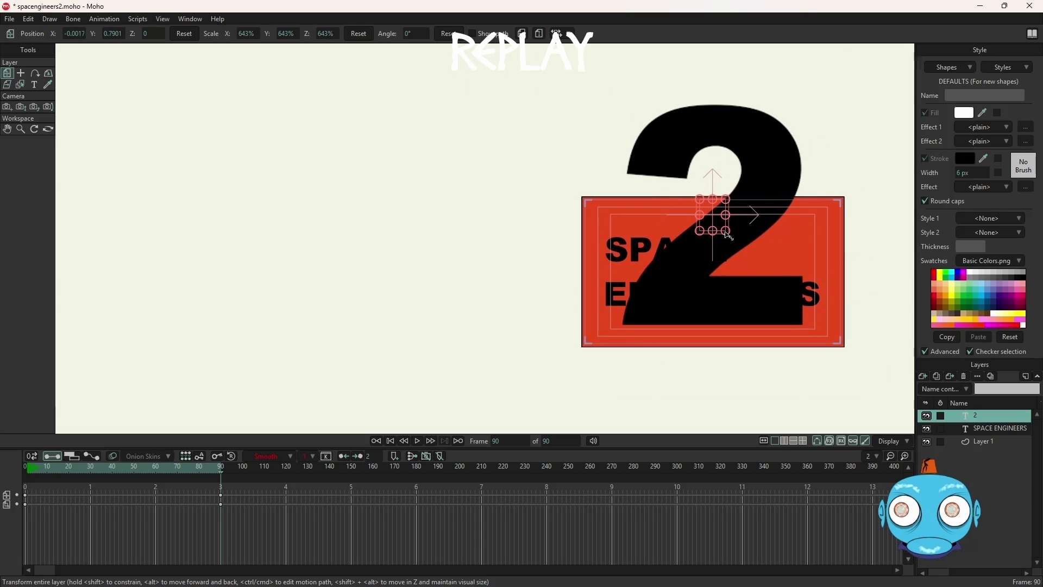
mouse_move(728, 234)
left_mouse_down()
mouse_move(713, 231)
mouse_move(768, 258)
left_mouse_up()
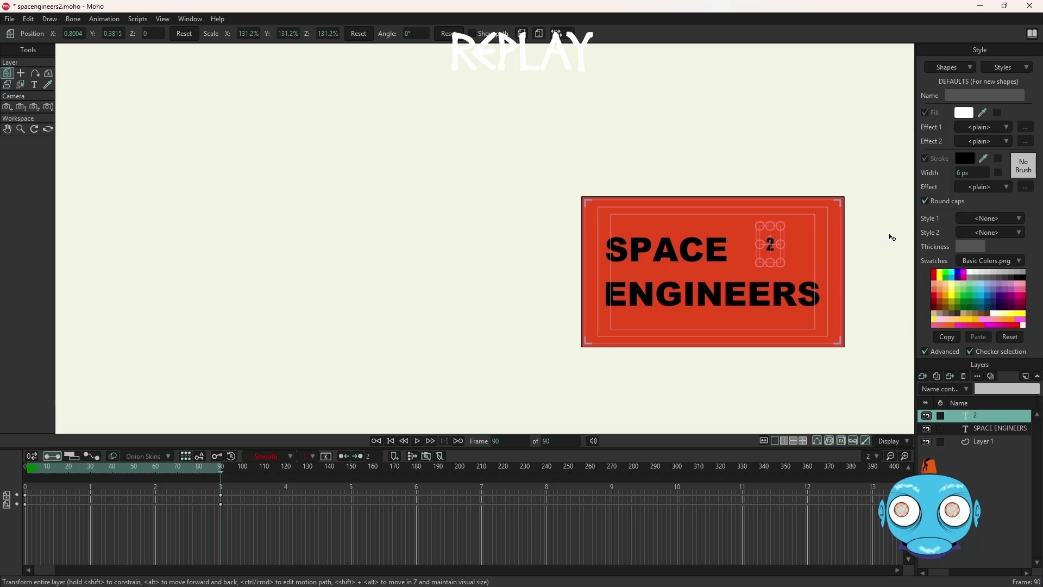
- Undo an accidental enlargement of the 2, compare frames 0 and 90, and save the project
scroll(891, 237, "up", 2)
scroll(891, 237, "up", 2)
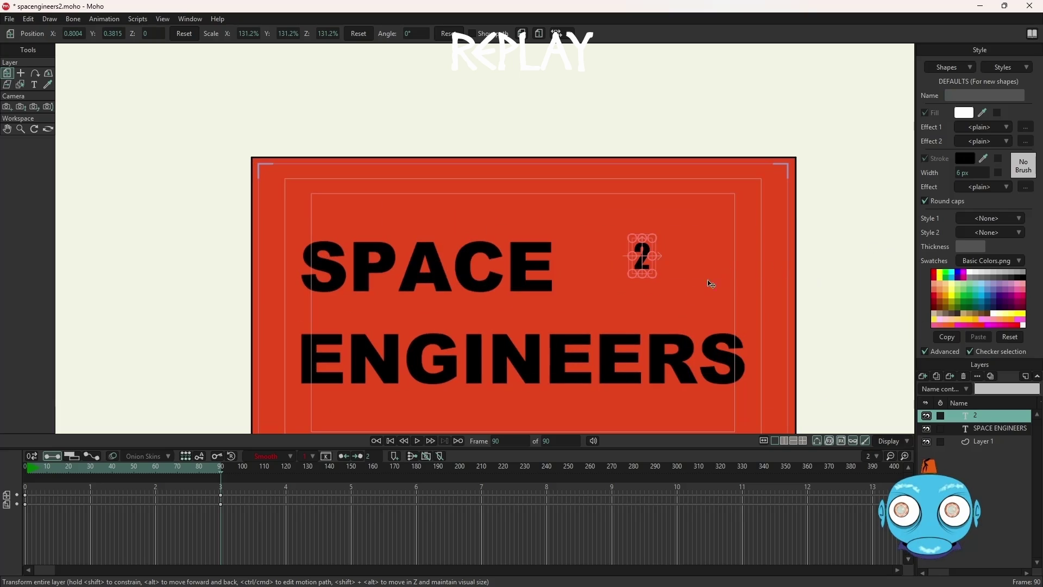
mouse_move(653, 273)
left_mouse_down()
mouse_move(699, 328)
mouse_move(659, 263)
left_mouse_up()
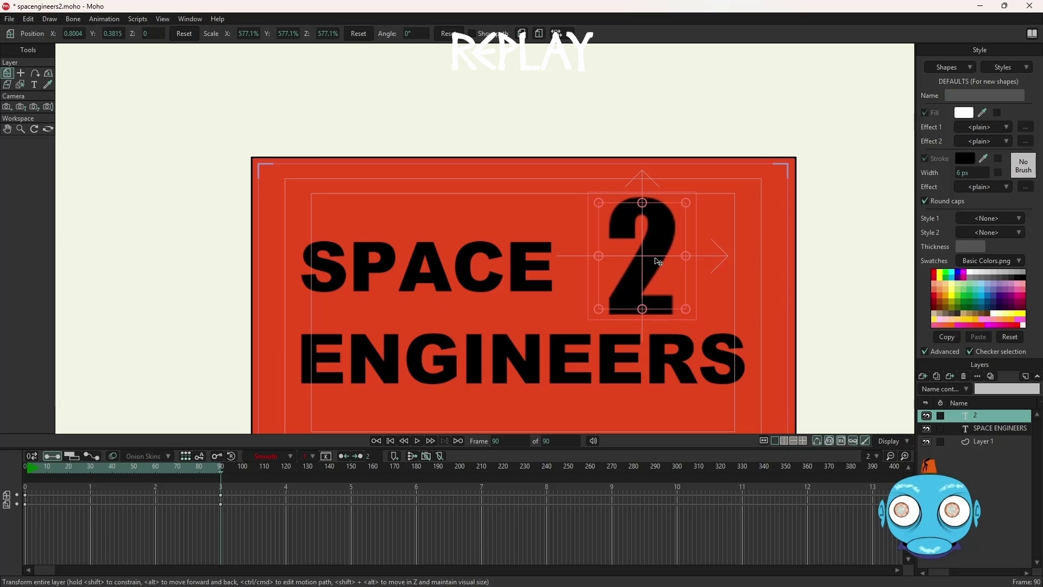
key("ctrl+z")
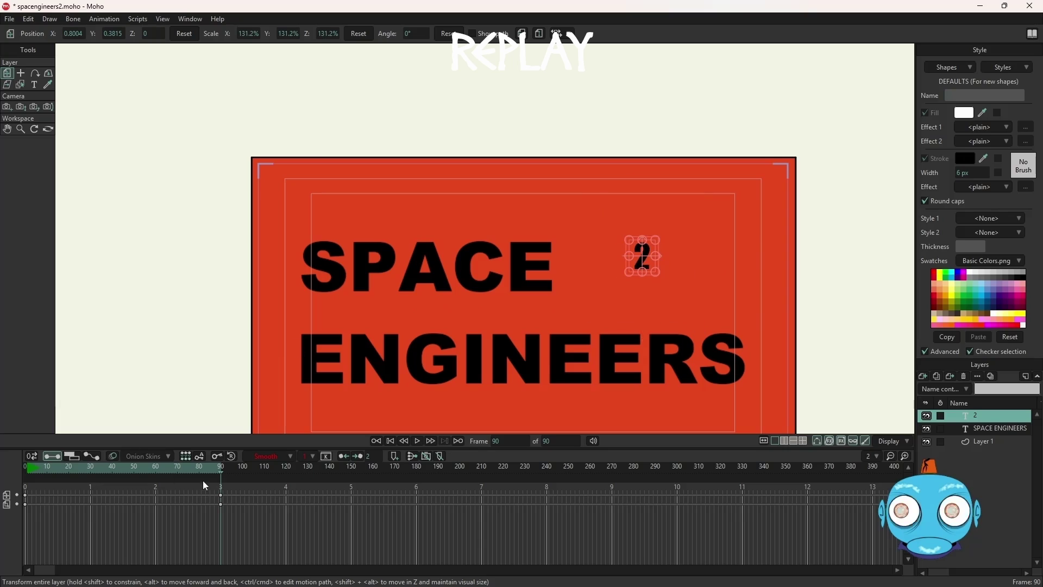
left_click_drag(221, 472, 8, 471)
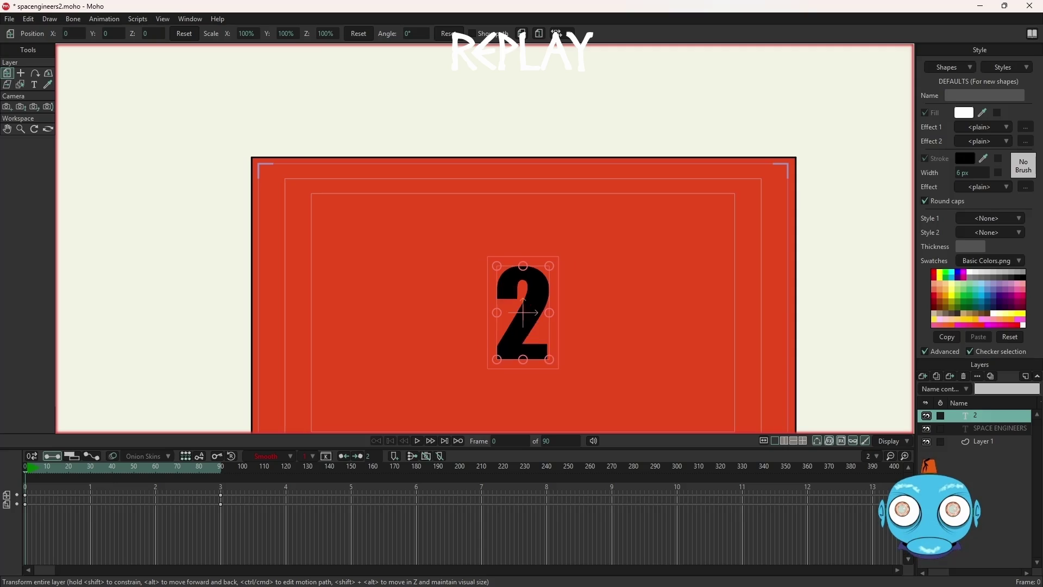
left_click(220, 468)
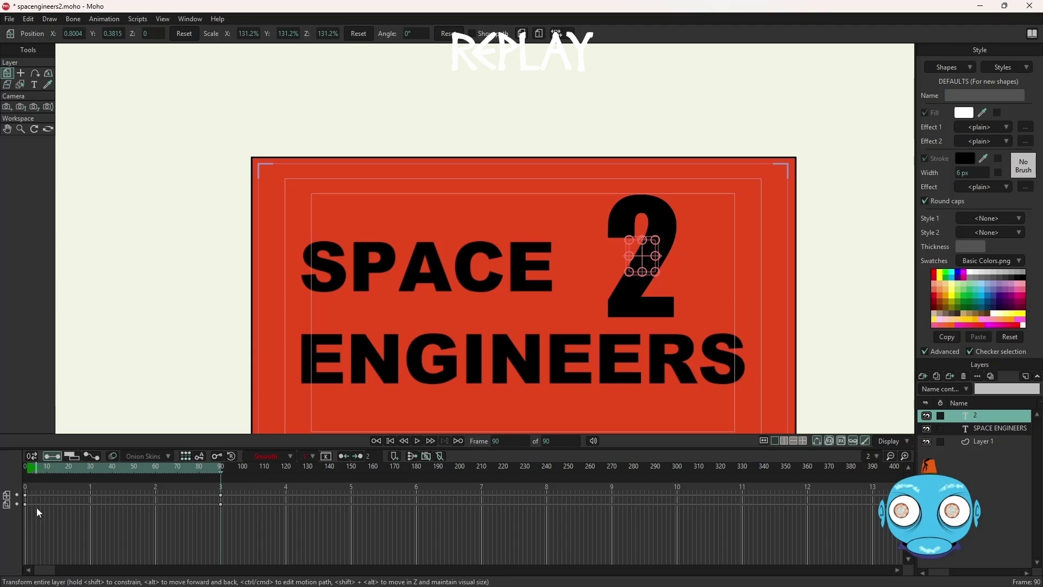
left_click(26, 473)
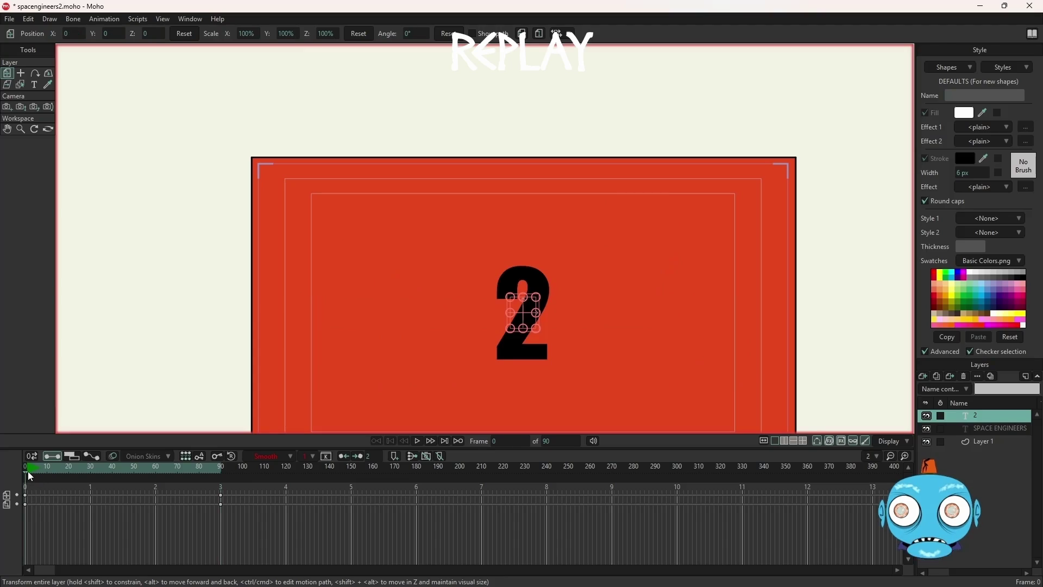
left_click(221, 469)
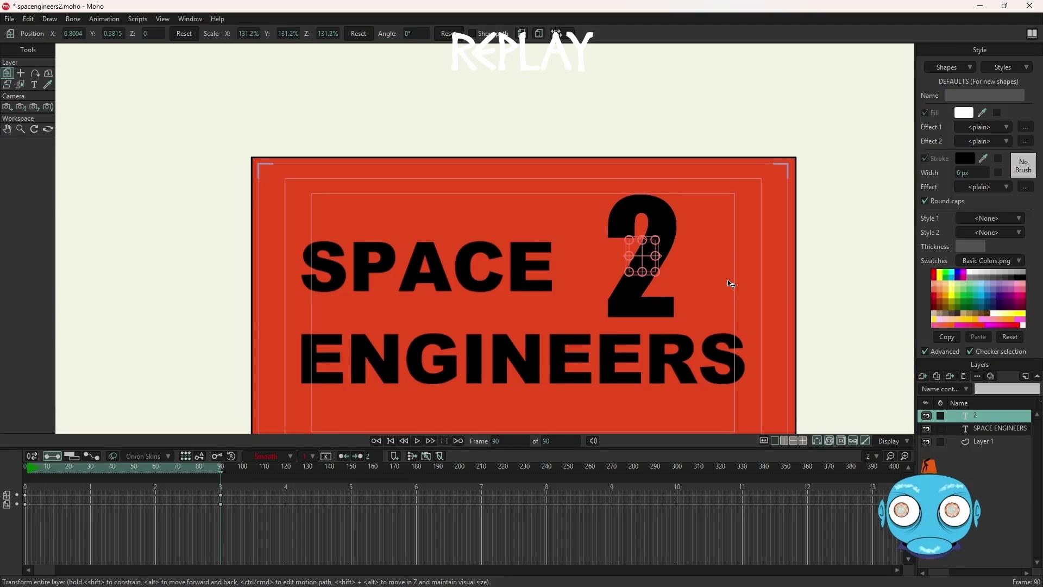
key("ctrl+s")
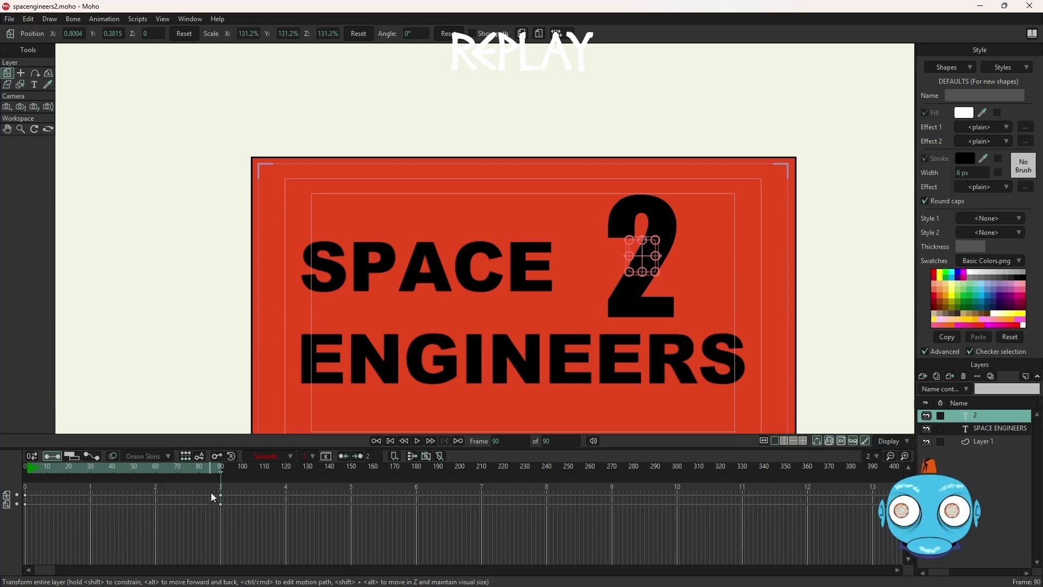
- Delete the 2's frame-90 keyframes and scrub between frames 0 and 90 to confirm
left_click_drag(209, 484, 239, 532)
key("Delete")
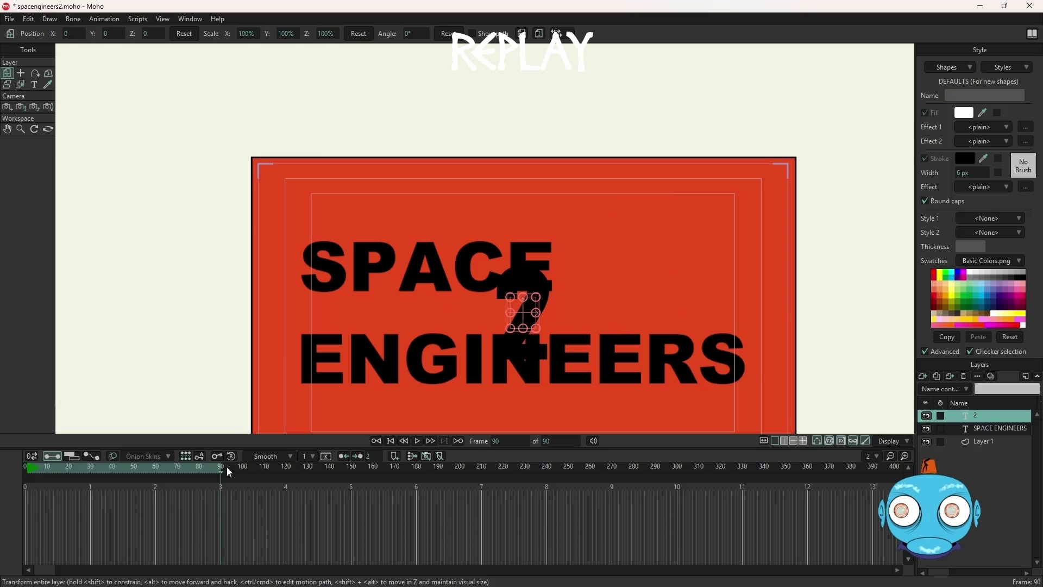
left_click_drag(221, 470, 9, 465)
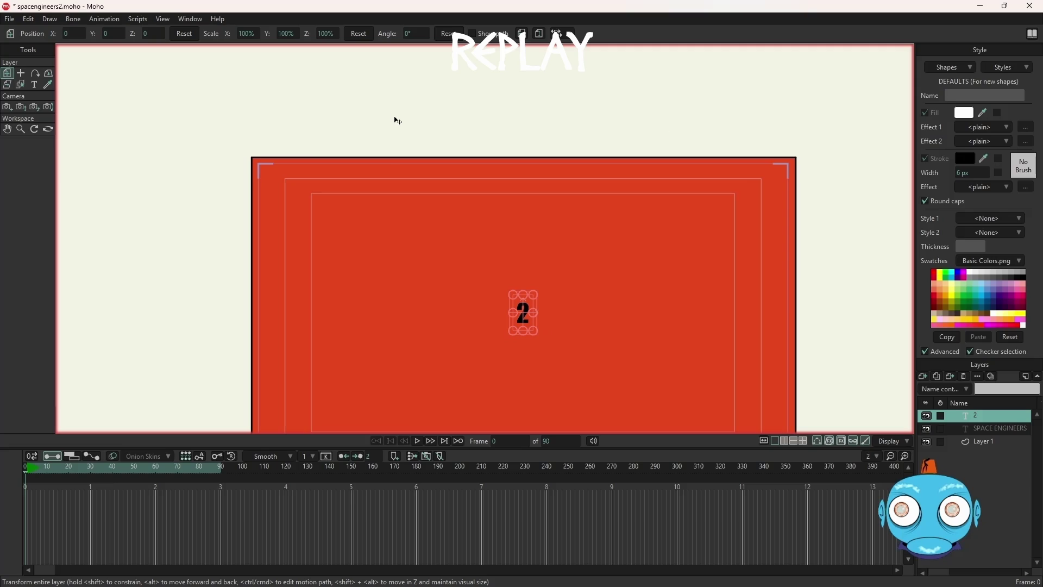
left_click(222, 470)
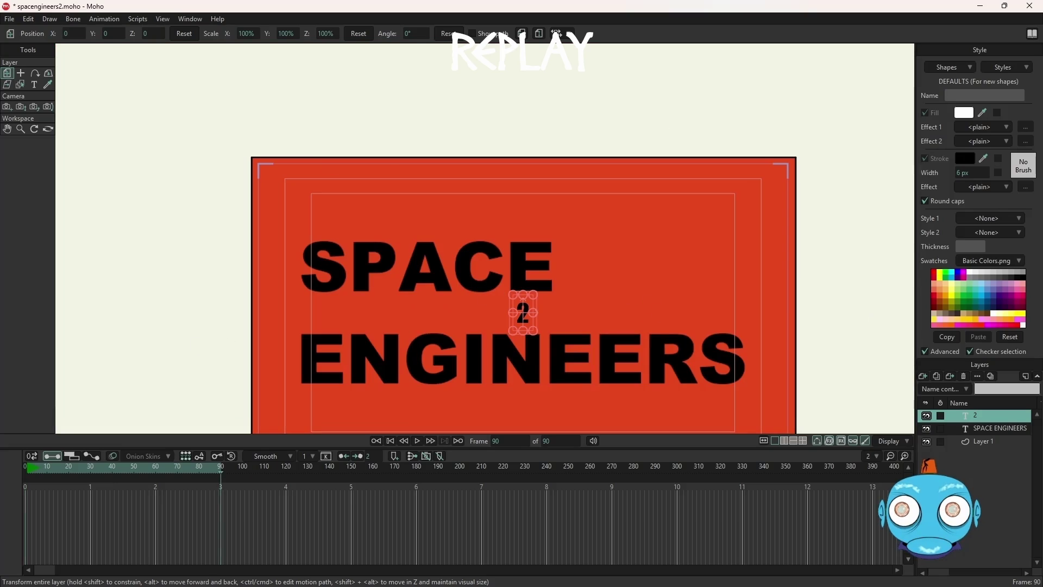
left_click(24, 469)
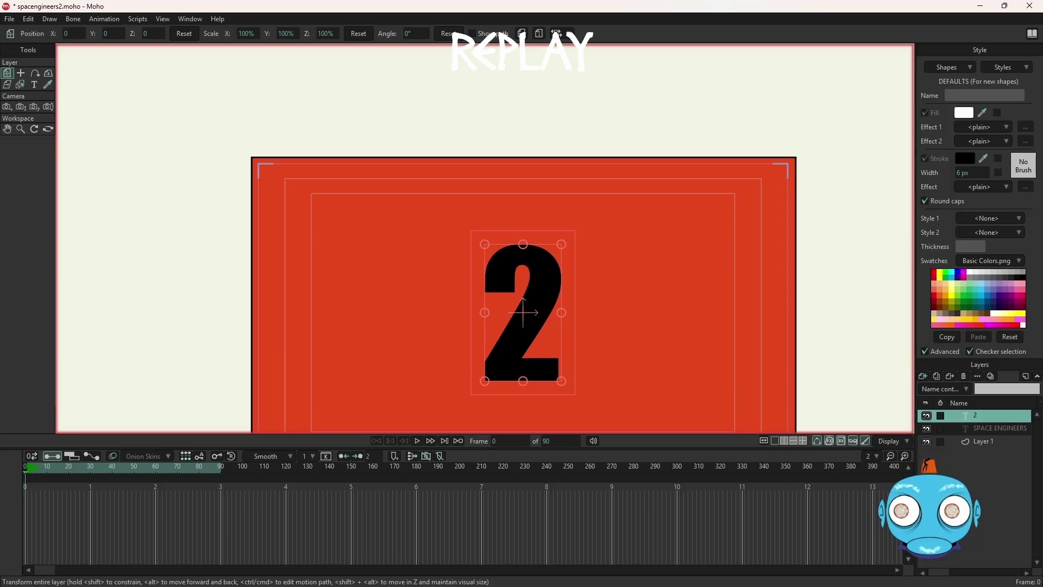
left_click(220, 468)
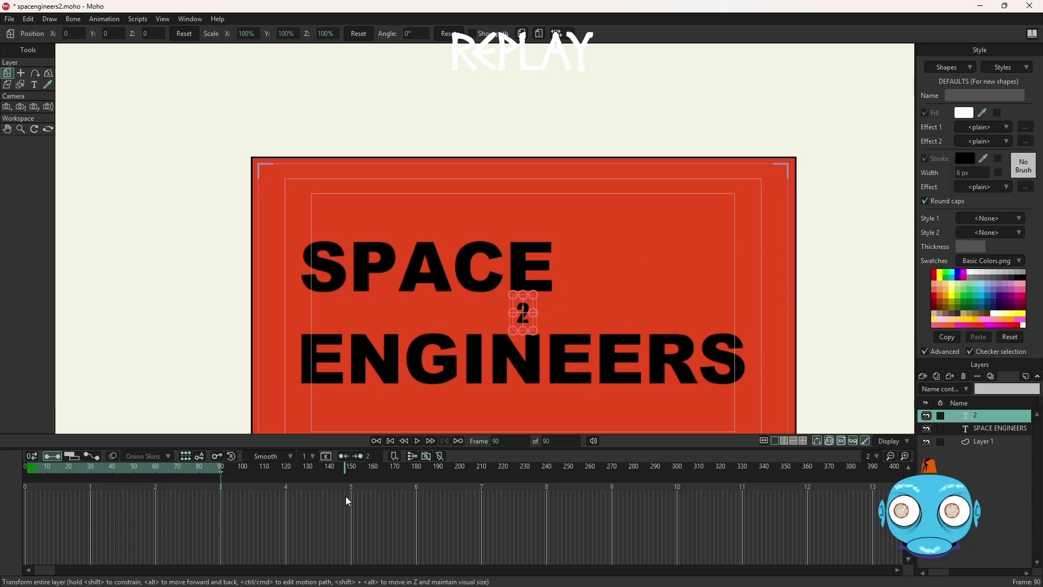
left_click_drag(223, 472, 14, 467)
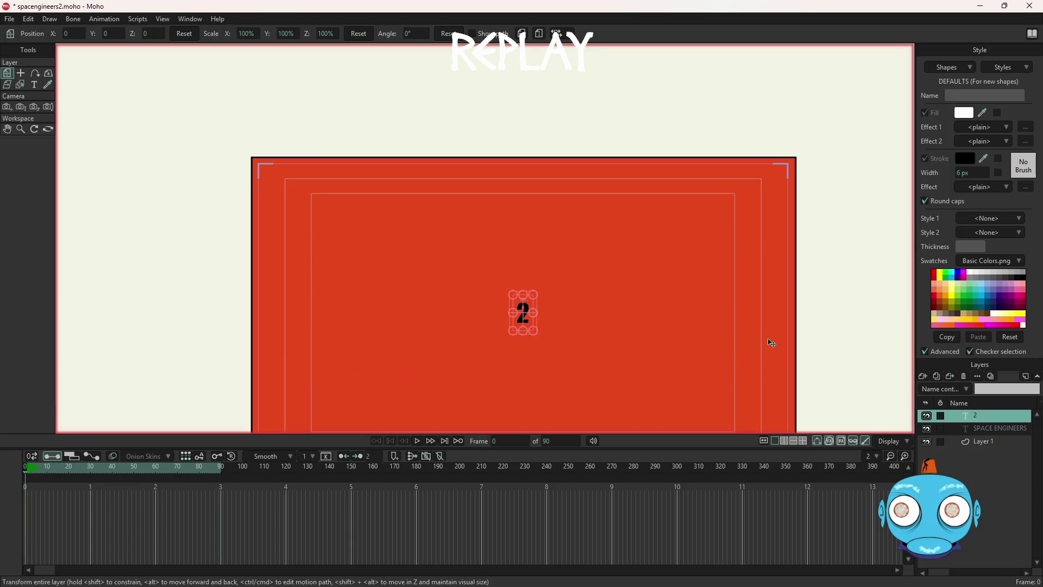
- Delete layer 2 and preview the remaining SPACE ENGINEERS animation
right_click(953, 416)
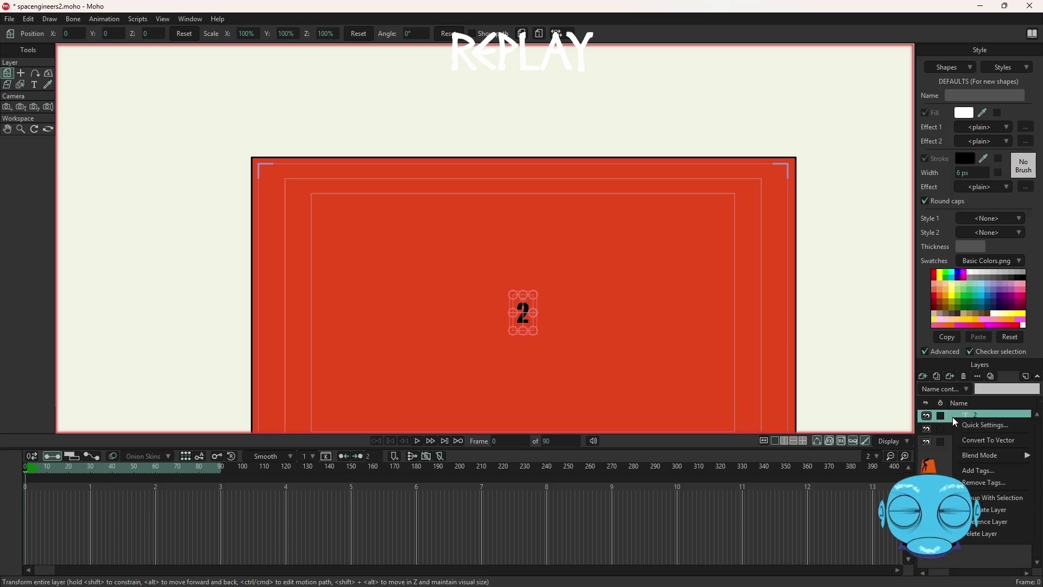
left_click(978, 533)
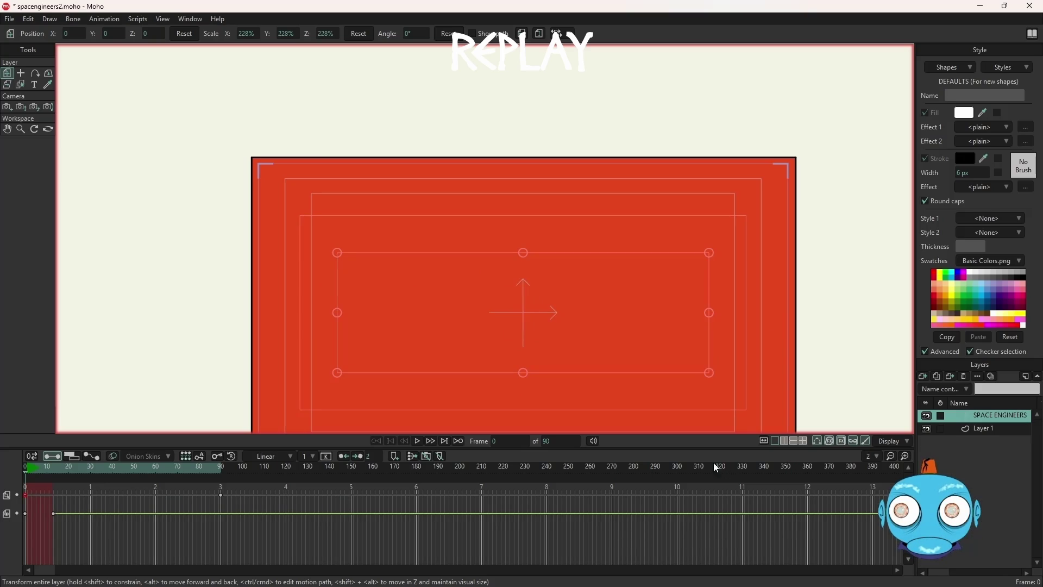
left_click(418, 441)
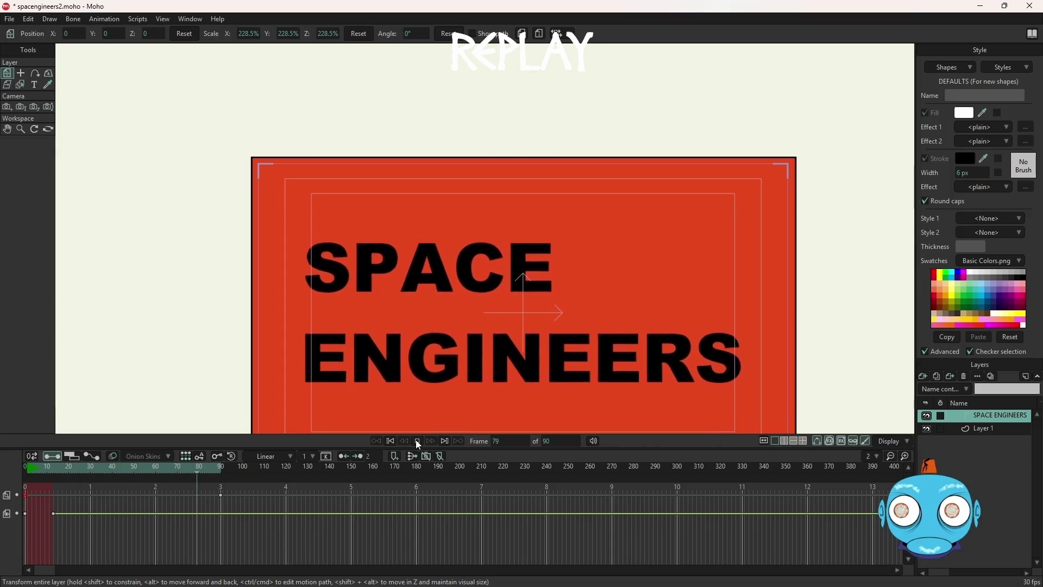
left_click(418, 440)
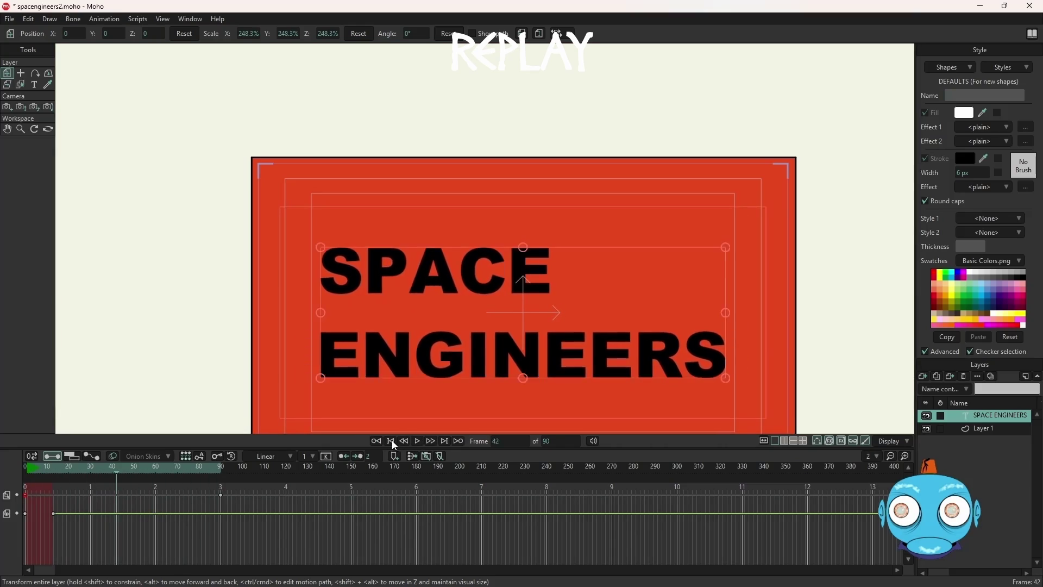
left_click(391, 440)
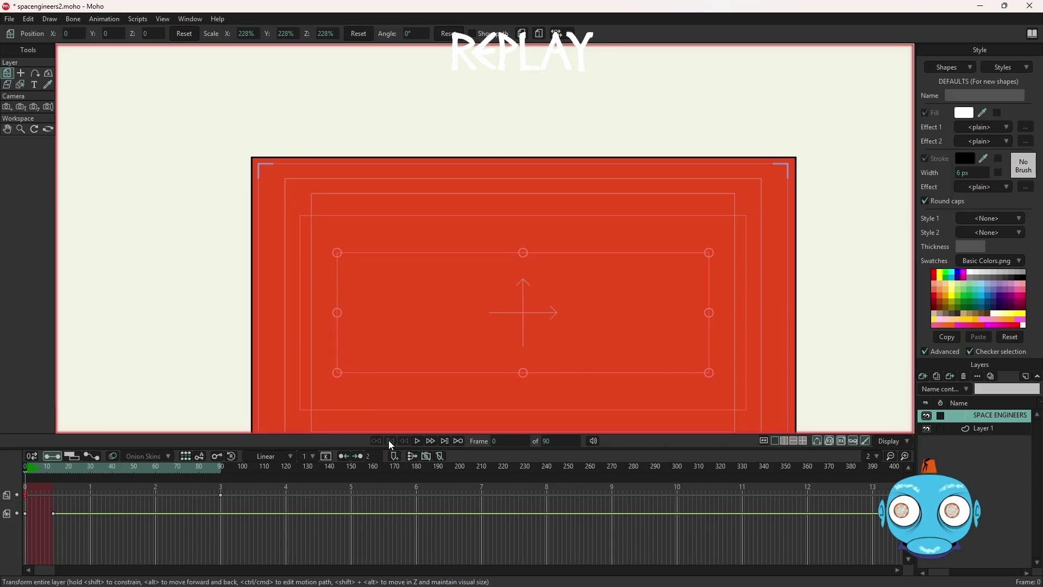
left_click(922, 376)
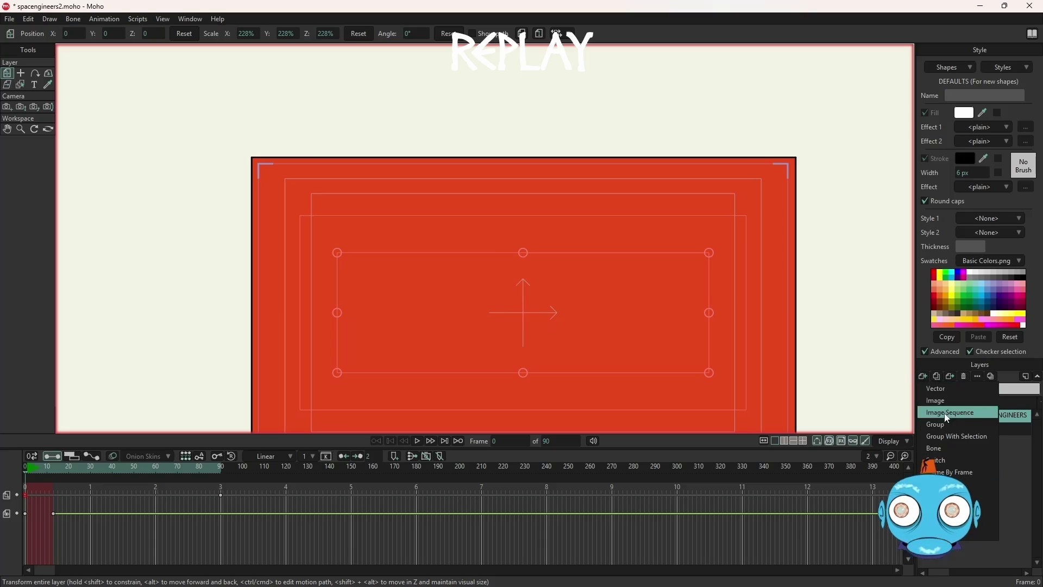
- Create a new text layer reading '2' in the Impact Regular font
left_click(939, 484)
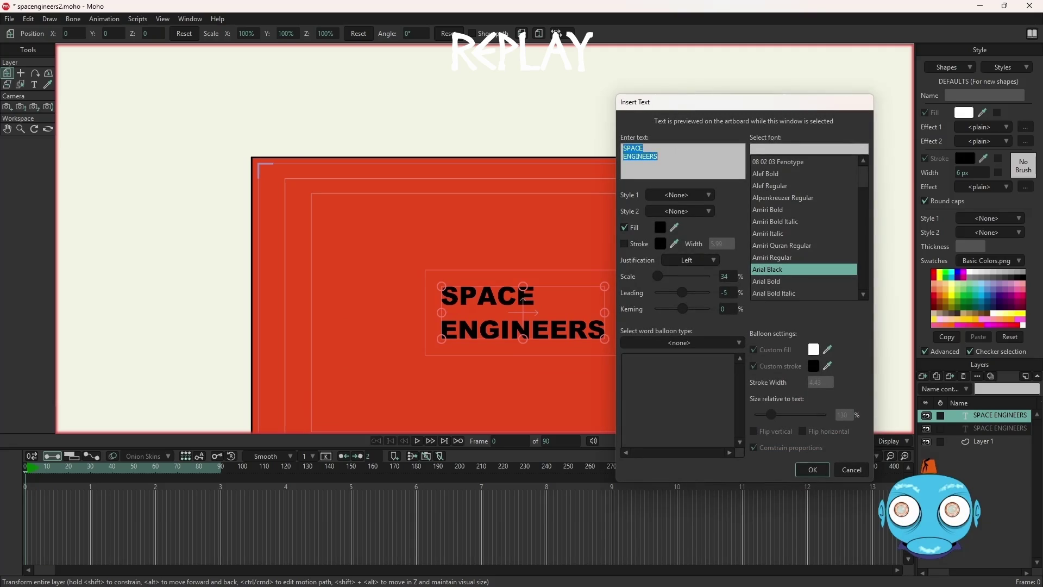
type("2")
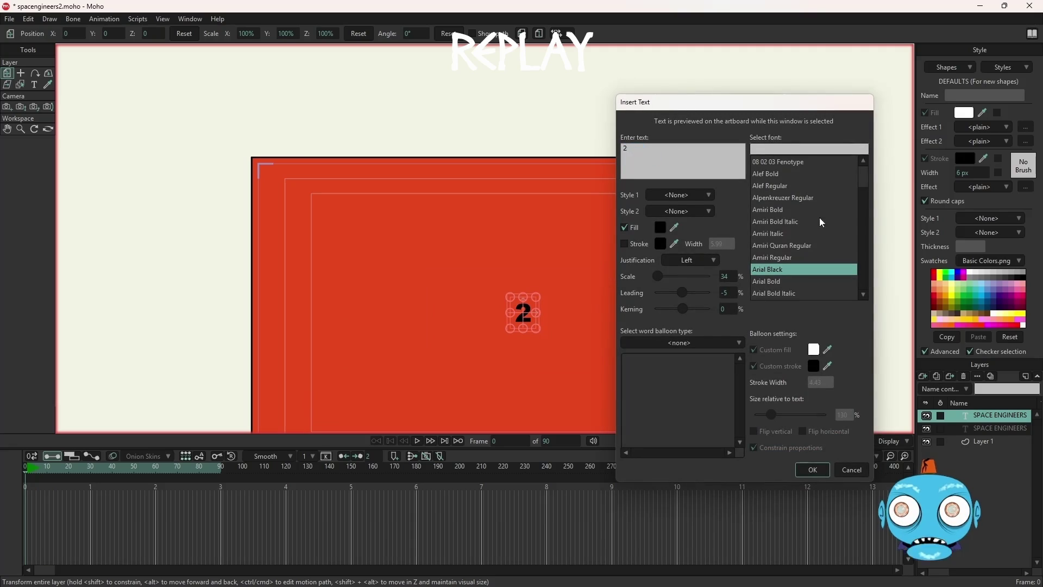
scroll(867, 184, "down", 2)
mouse_move(867, 184)
left_mouse_down()
mouse_move(875, 237)
mouse_move(874, 224)
left_mouse_up()
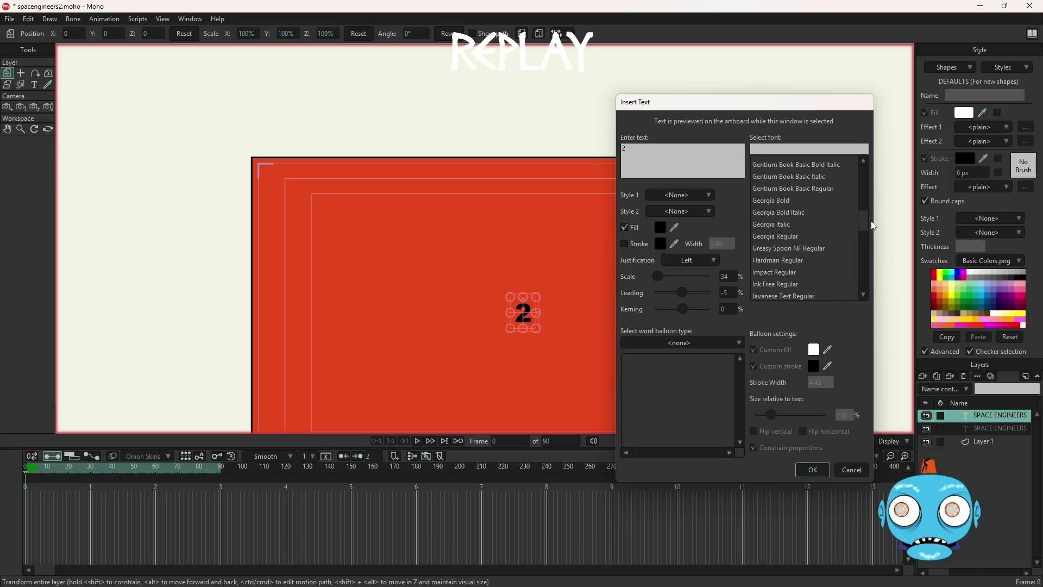
left_click(780, 273)
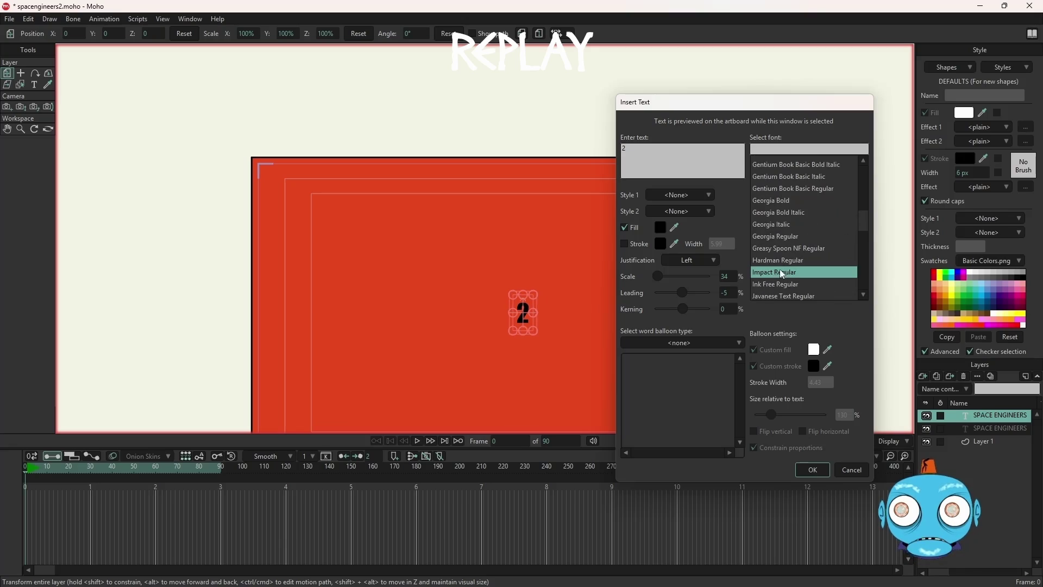
left_click(814, 470)
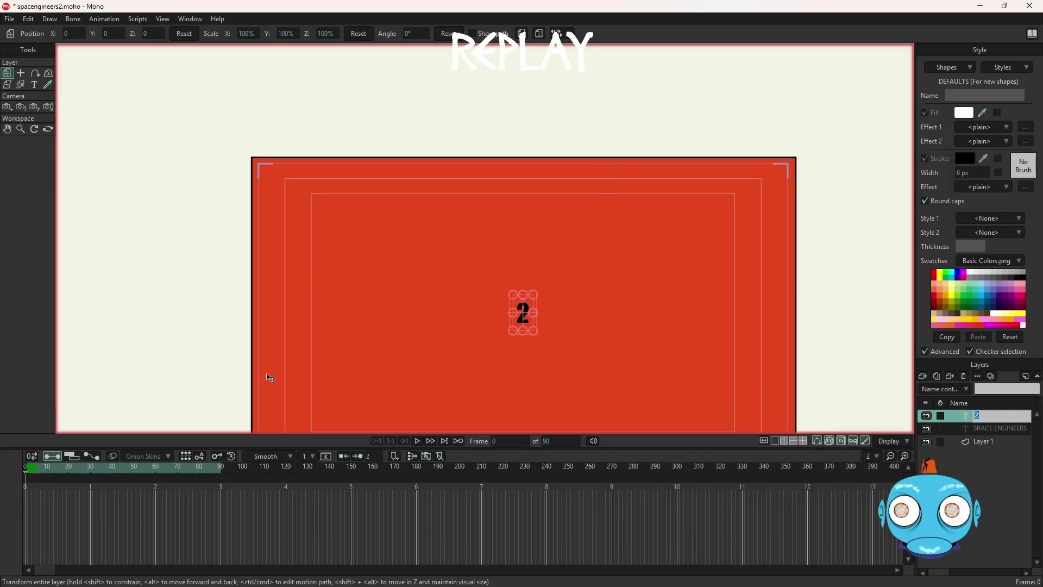
- At frame 90, move the 2 up and right beside SPACE, to about X 0.7006, Y 0.3394
mouse_move(24, 472)
left_mouse_down()
mouse_move(138, 484)
mouse_move(12, 488)
left_mouse_up()
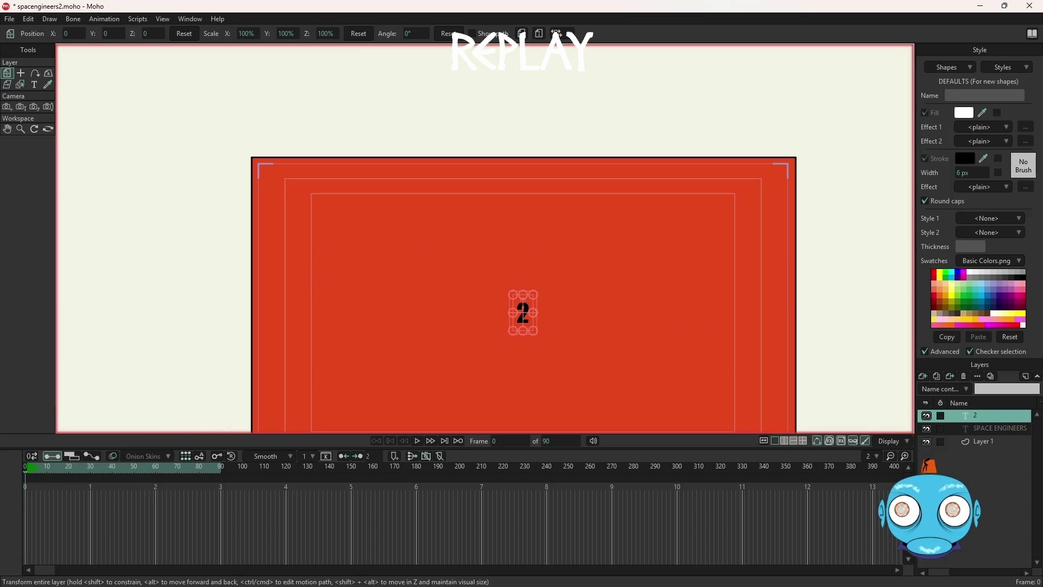
key("ctrl+z")
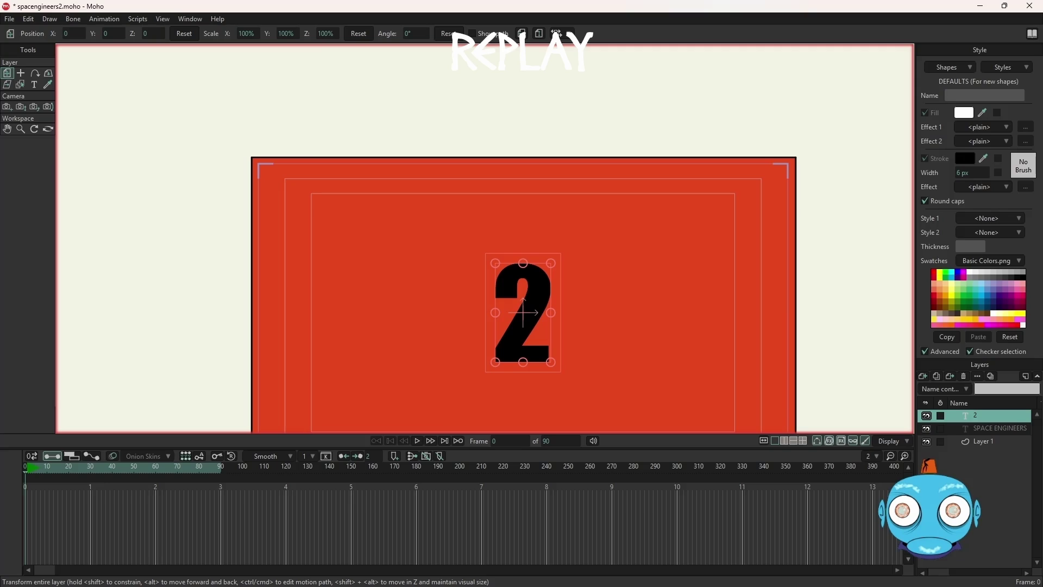
left_click(220, 469)
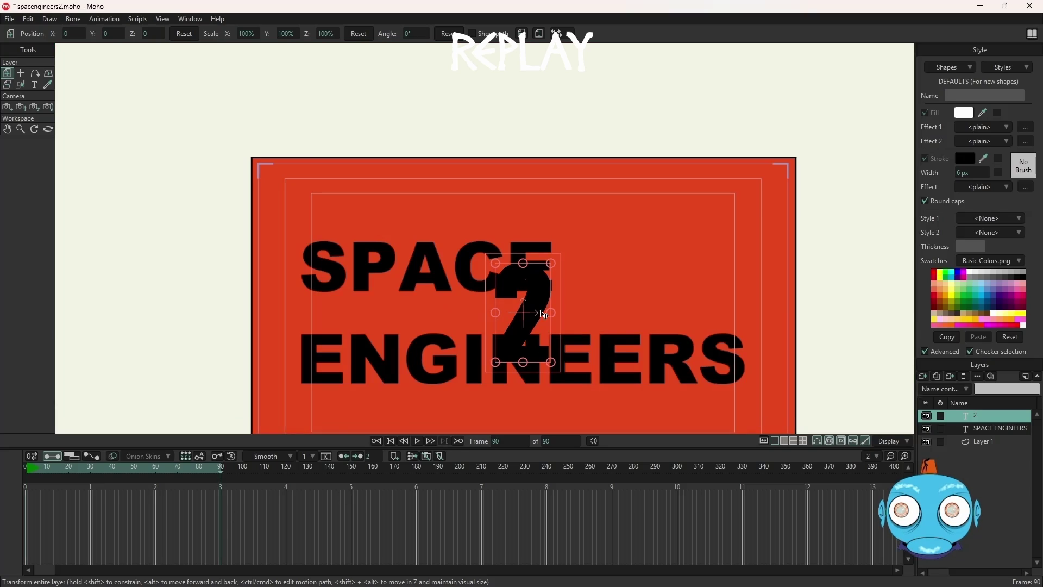
mouse_move(538, 314)
left_mouse_down()
mouse_move(626, 263)
mouse_move(664, 262)
mouse_move(638, 264)
left_mouse_up()
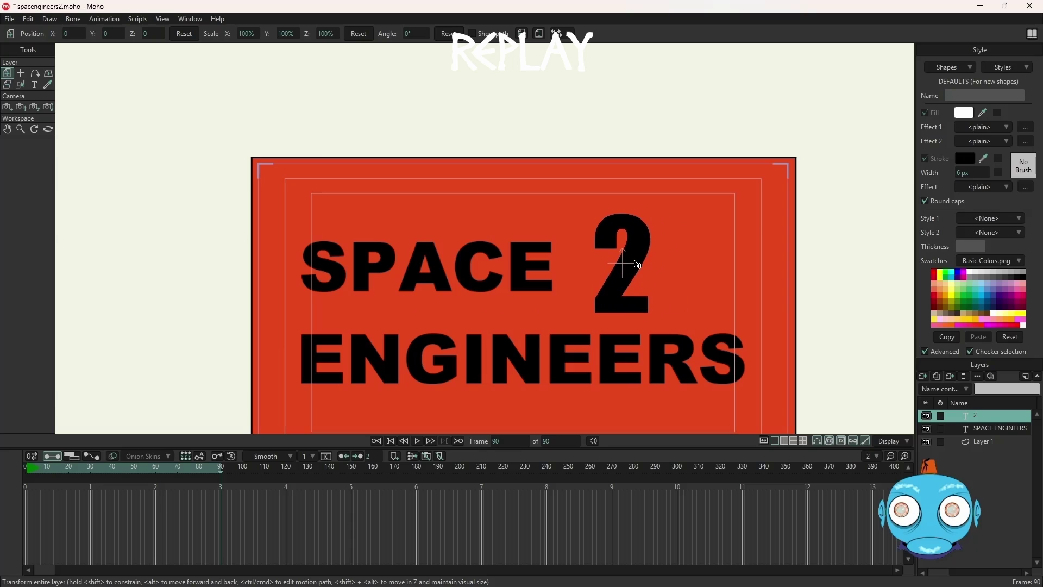
left_click_drag(634, 264, 640, 265)
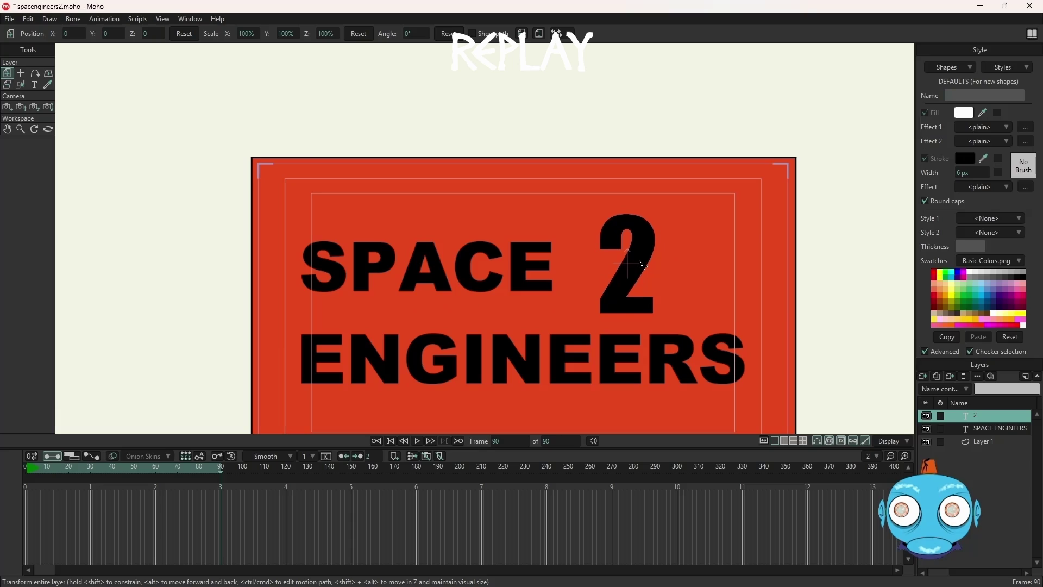
left_click_drag(640, 264, 638, 264)
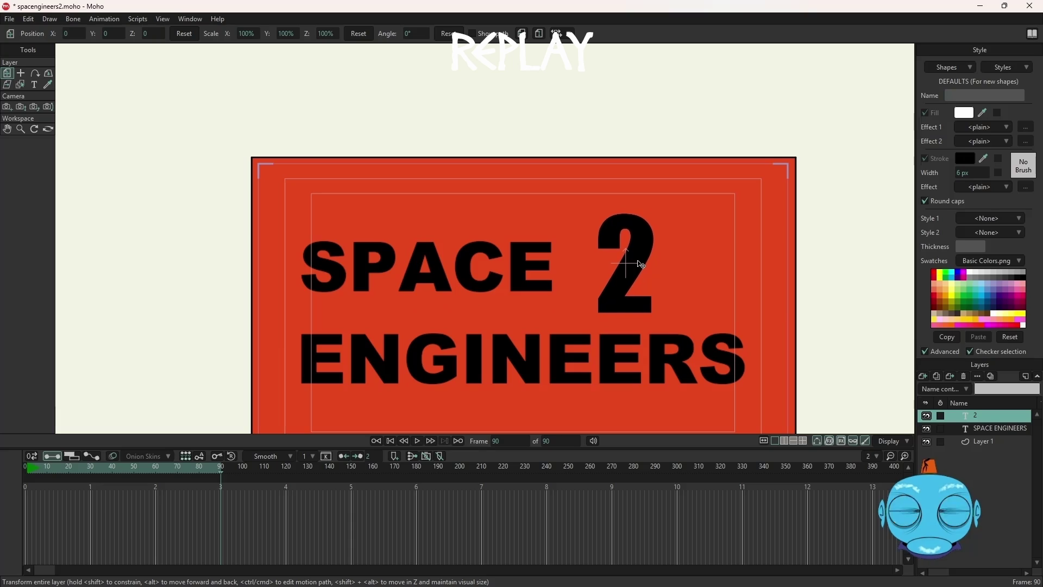
left_click_drag(639, 263, 642, 263)
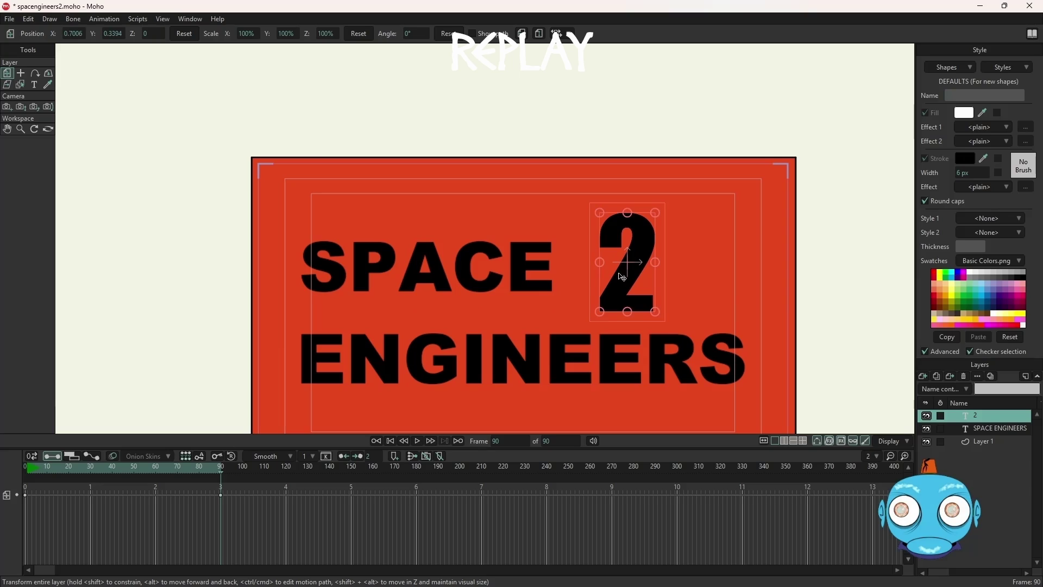
- Copy the 2's frame-90 keyframe and paste it onto frame 0
left_click(221, 495)
right_click(220, 493)
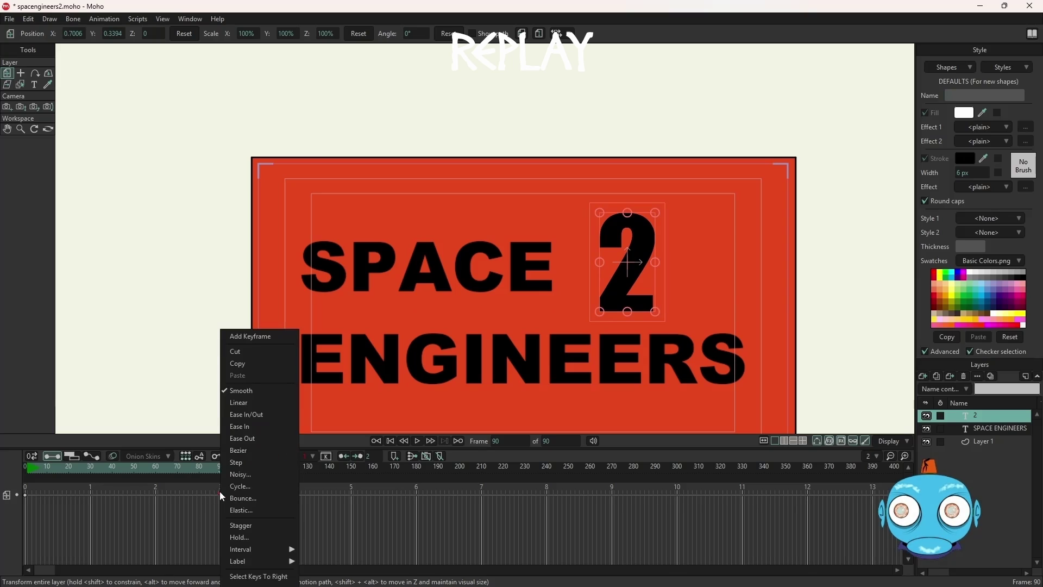
left_click(237, 364)
left_click(25, 494)
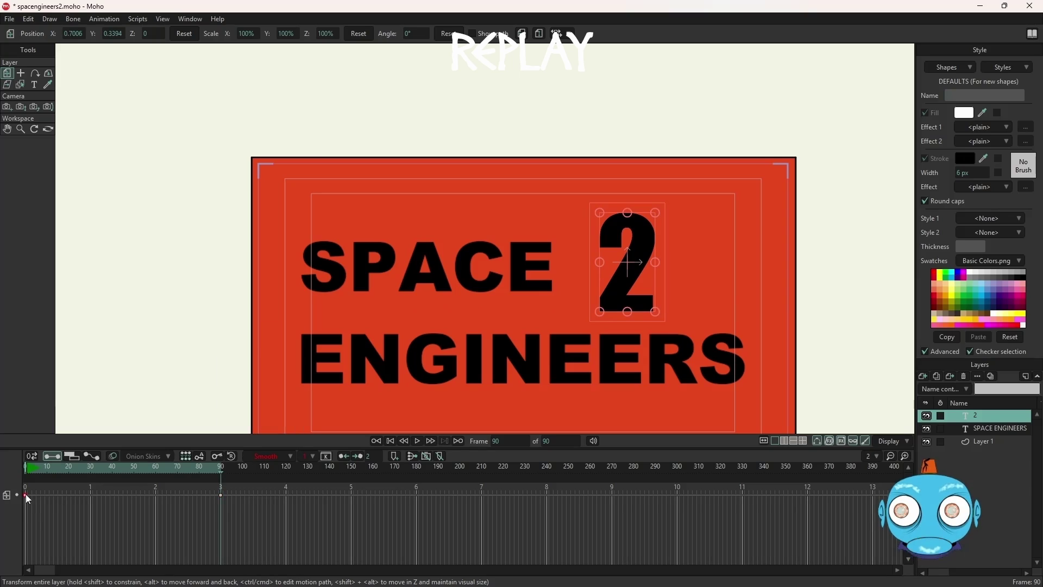
left_click(26, 470)
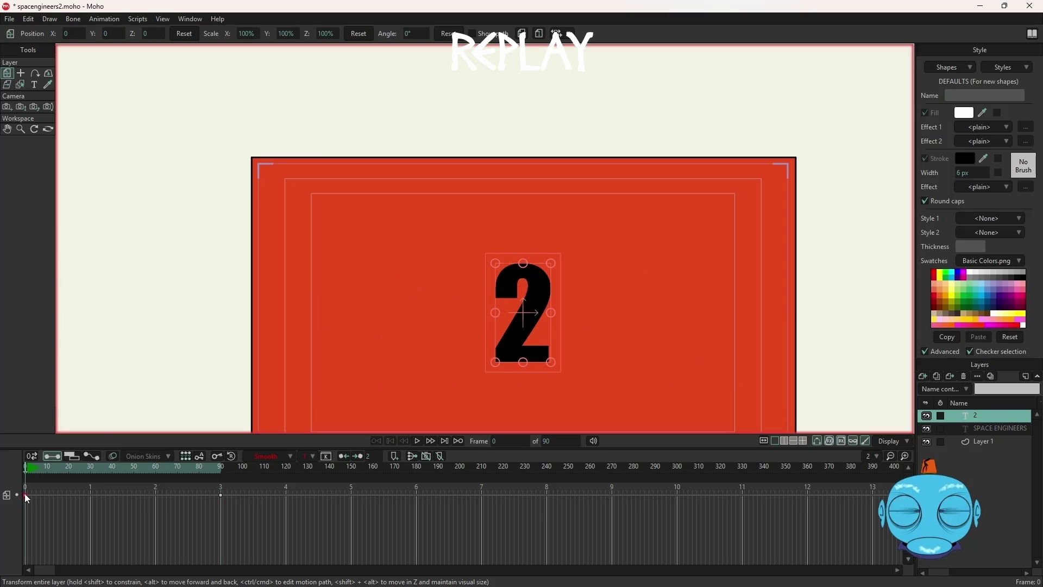
right_click(25, 494)
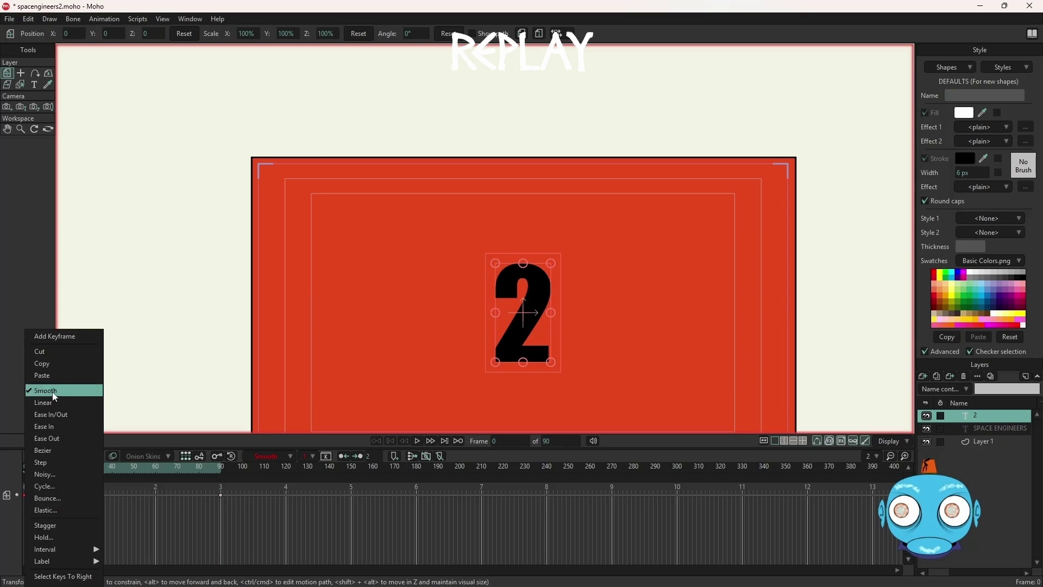
left_click(61, 376)
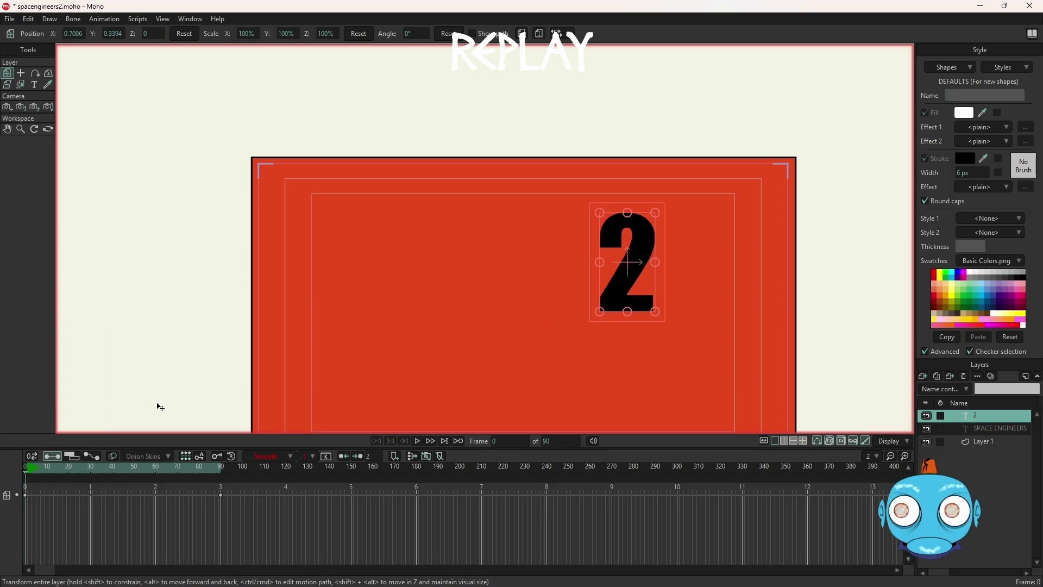
- Shift the 2 further right at frame 90 and left to X 0.5839 at frame 0
left_click_drag(25, 472, 223, 479)
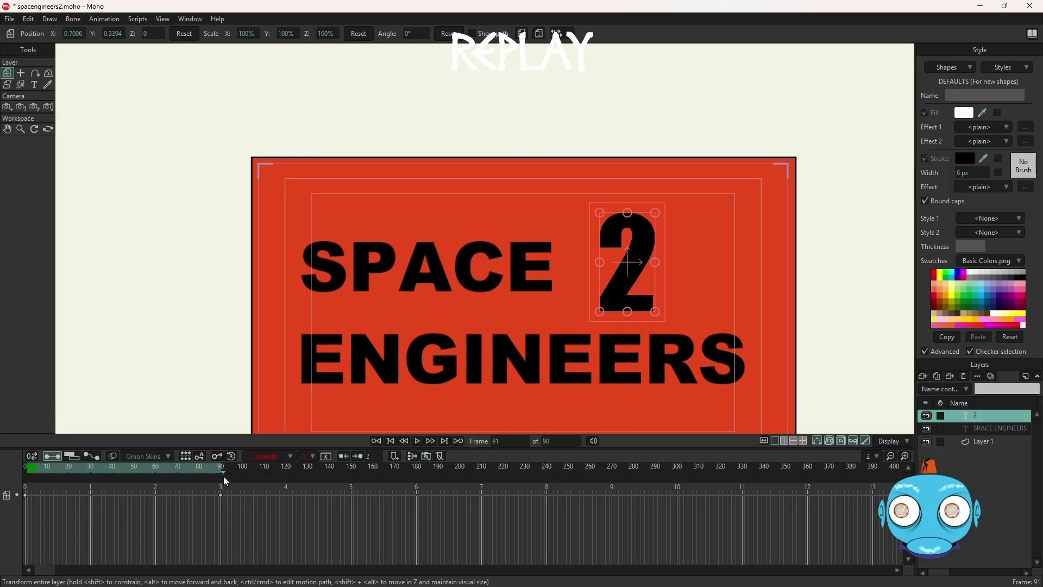
left_click_drag(224, 476, 220, 475)
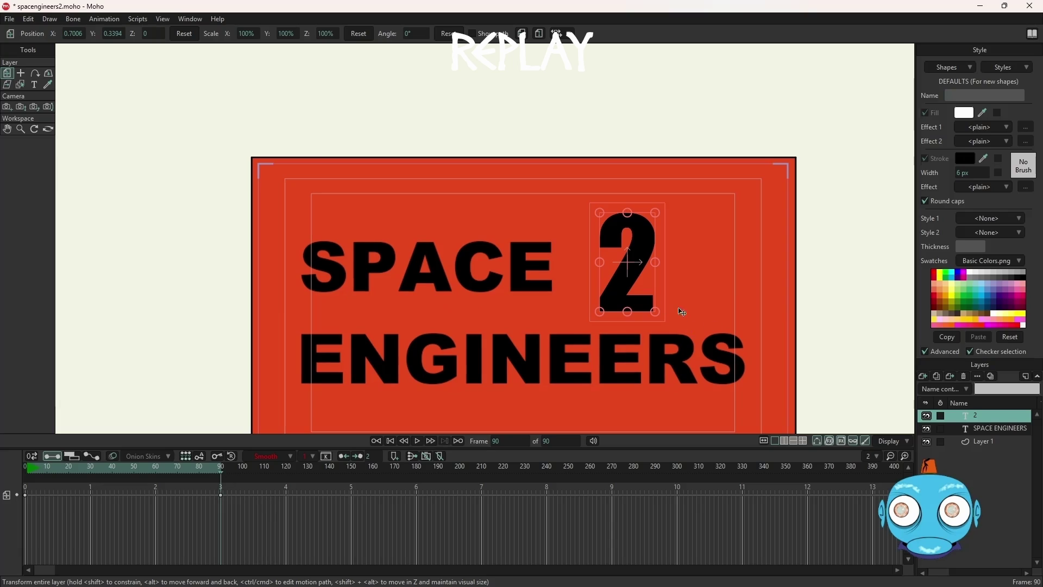
left_click_drag(633, 291, 647, 292)
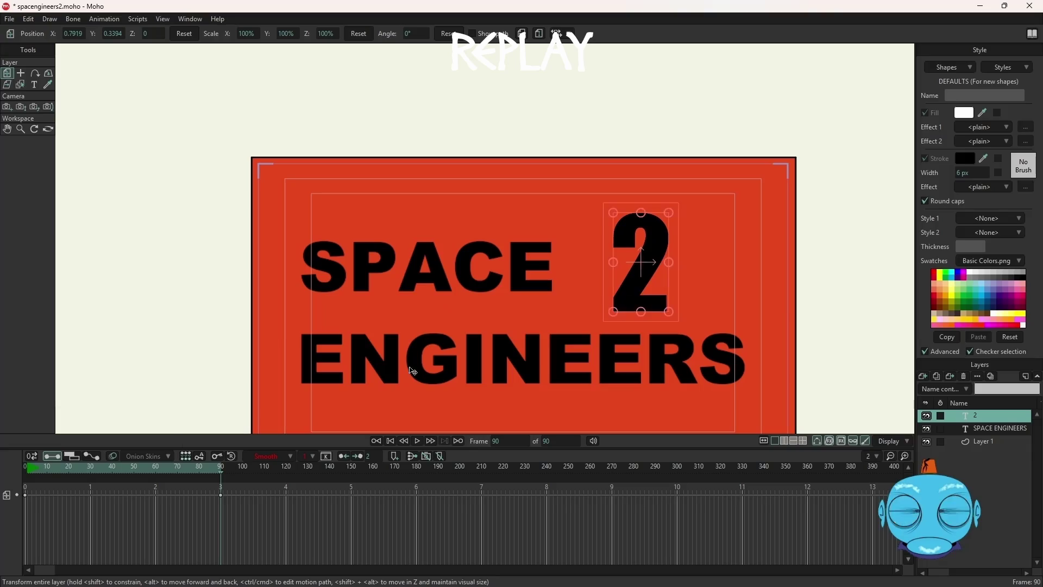
left_click(25, 472)
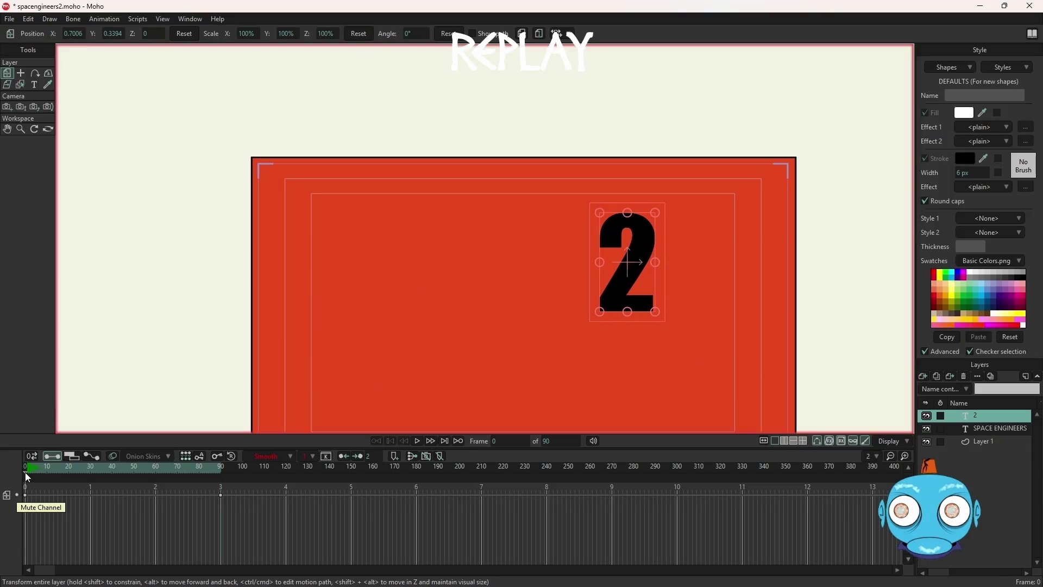
left_click_drag(625, 298, 607, 298)
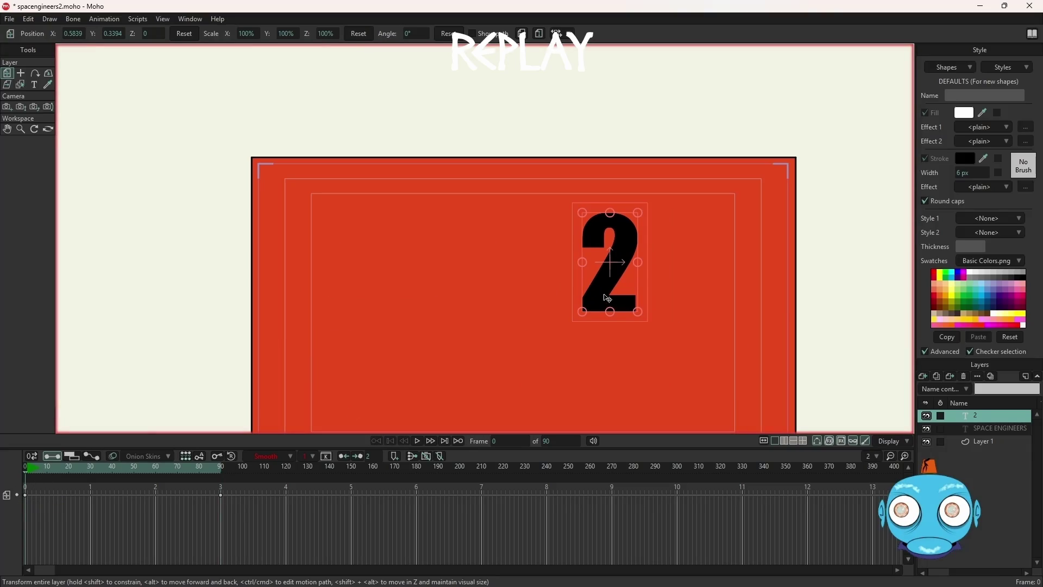
- Set the 2's frame-0 keyframe interpolation to Linear and replay the slide to check it
left_click(418, 441)
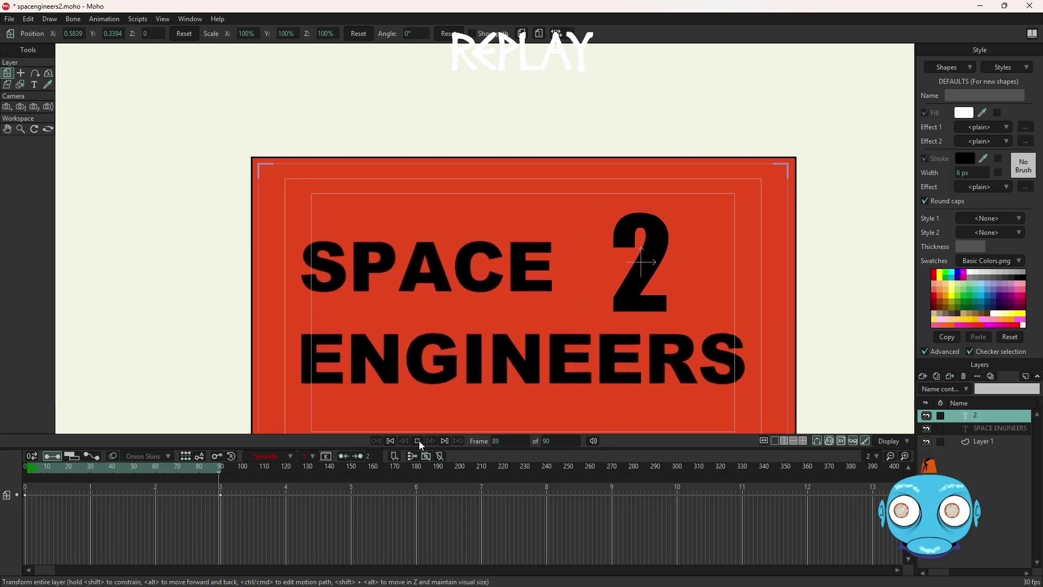
left_click(419, 441)
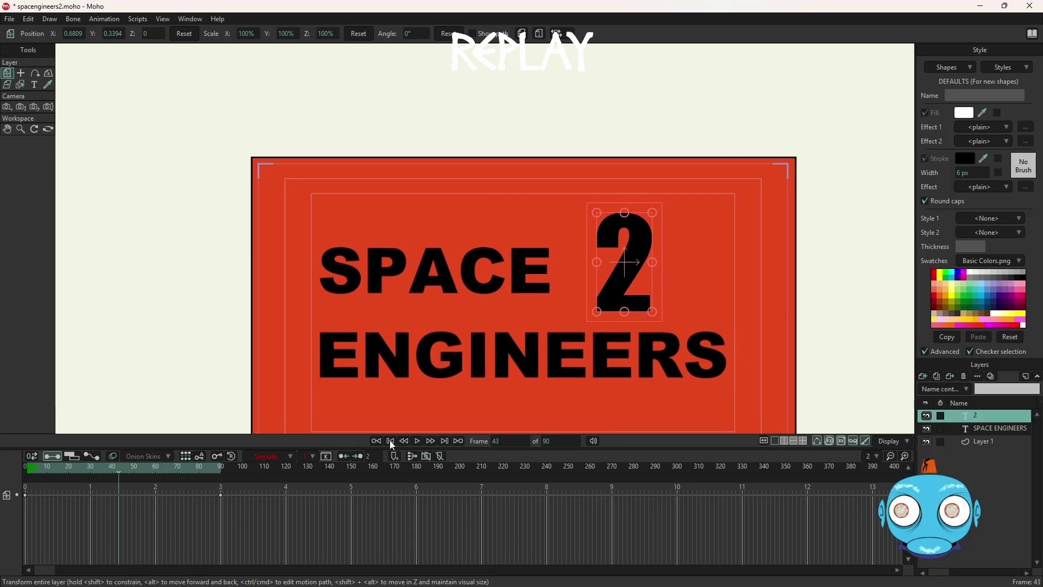
left_click(391, 441)
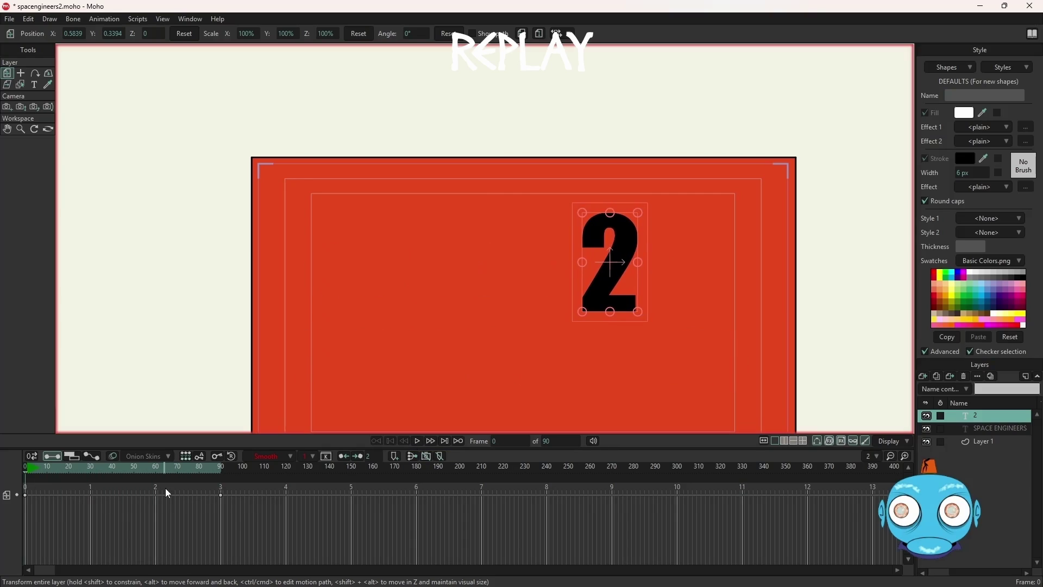
right_click(24, 495)
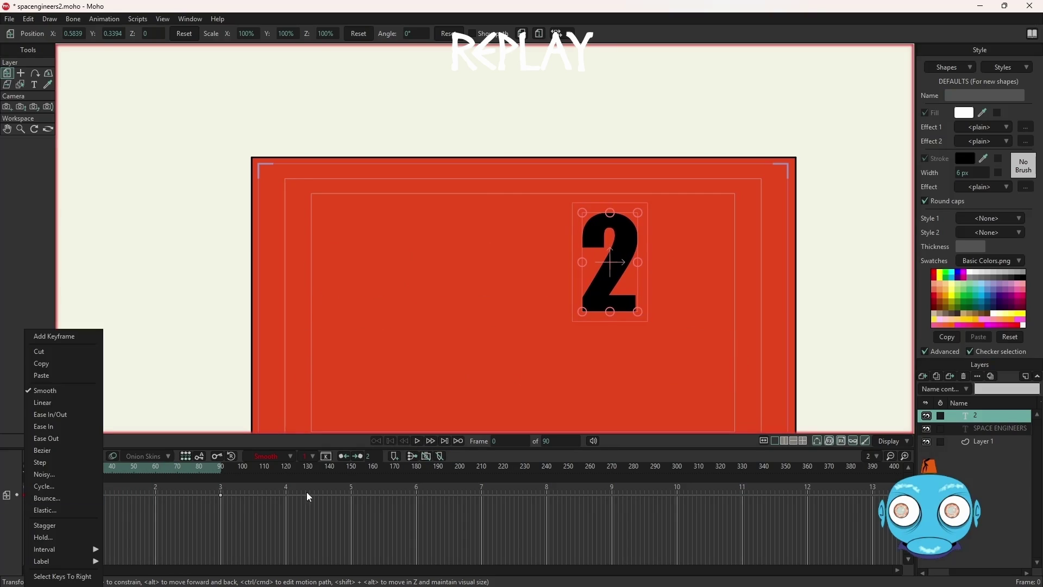
left_click(288, 459)
left_click(287, 452)
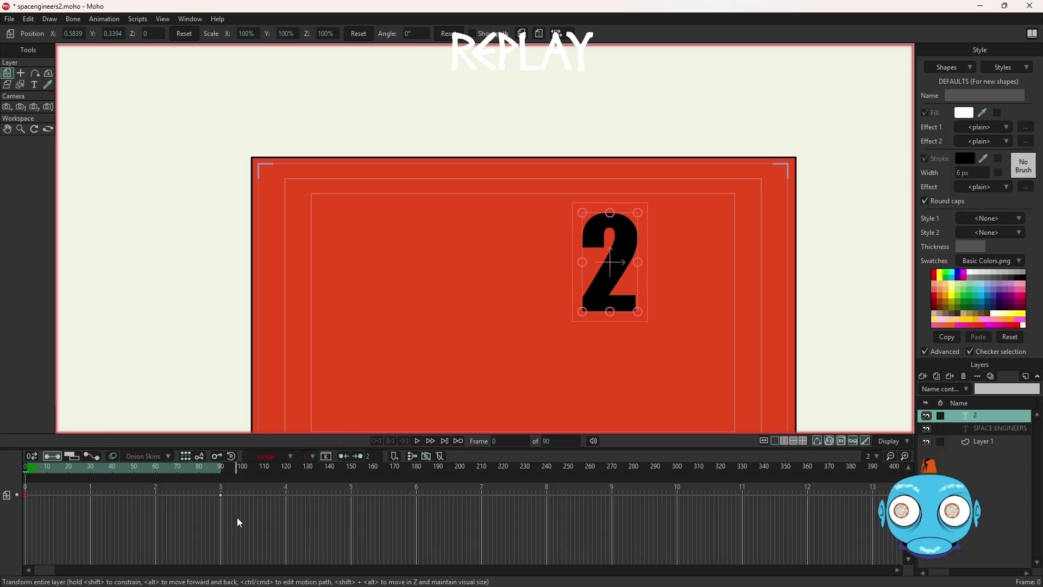
left_click(417, 441)
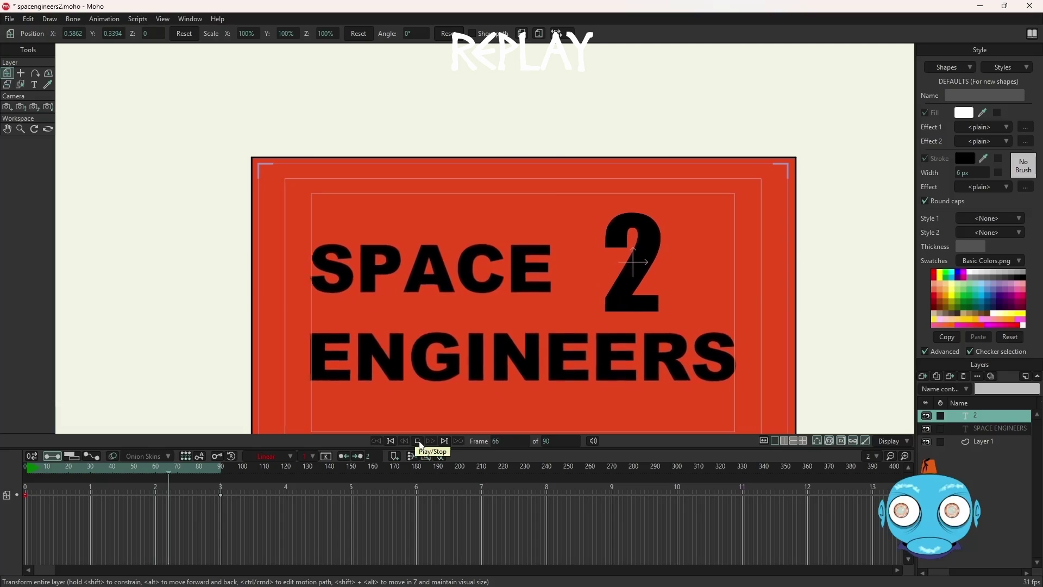
left_click(418, 443)
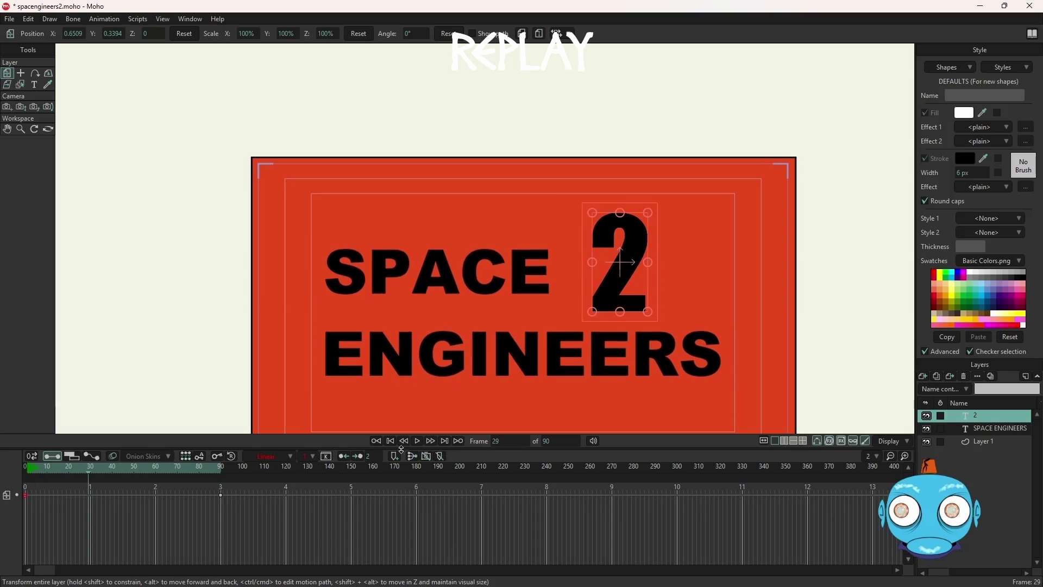
left_click(392, 442)
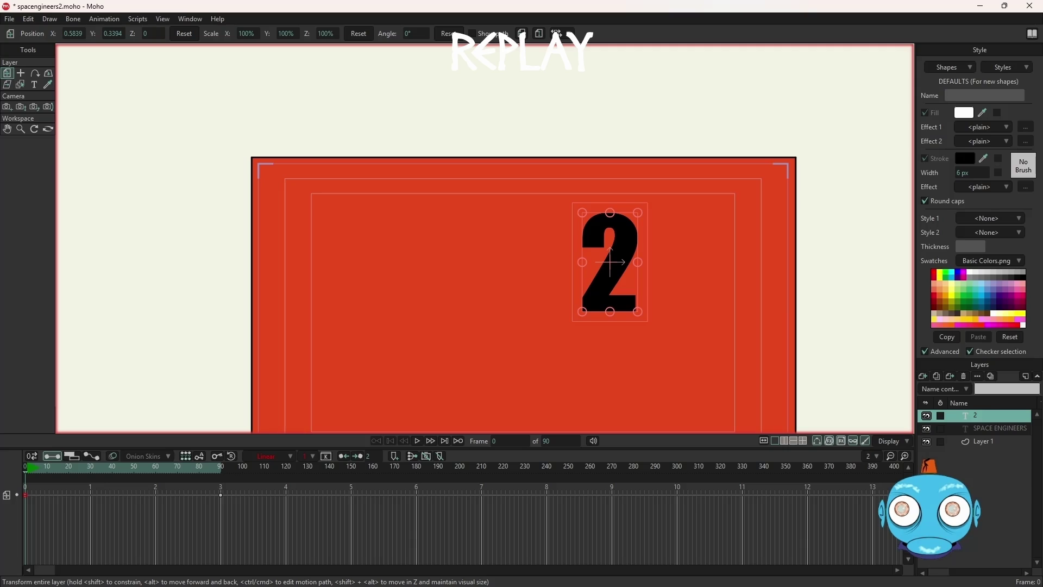
- After previewing the reveal, drag the title keyframe from frame 20 to frame 30
key("ctrl+z")
key("ctrl+z")
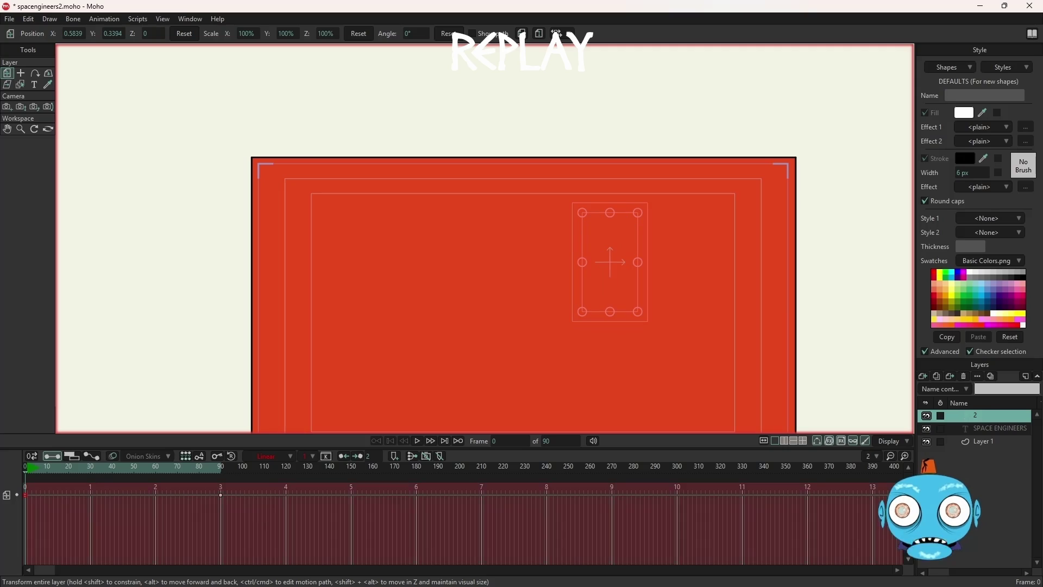
left_click(68, 470)
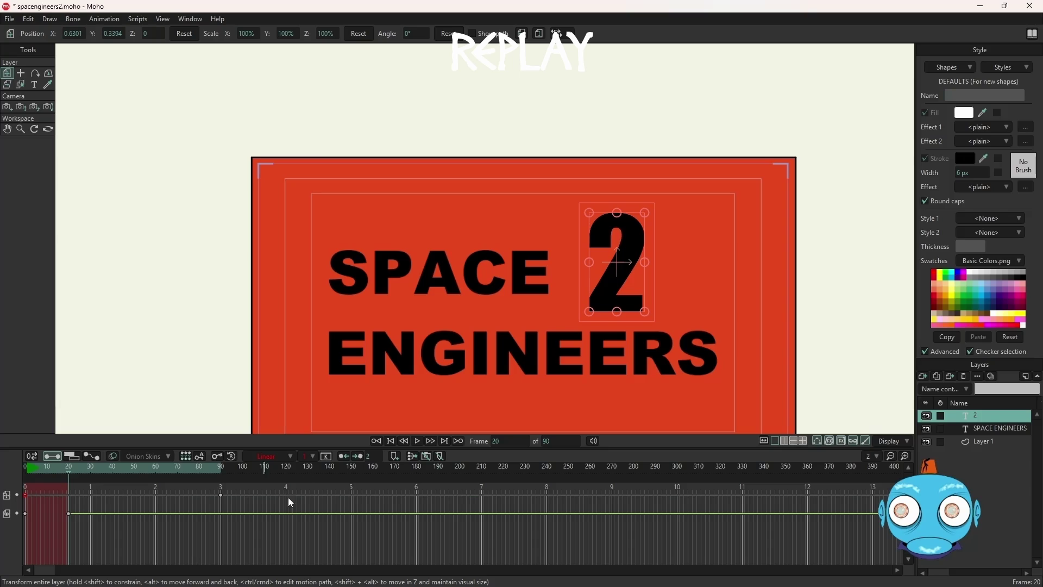
left_click(390, 441)
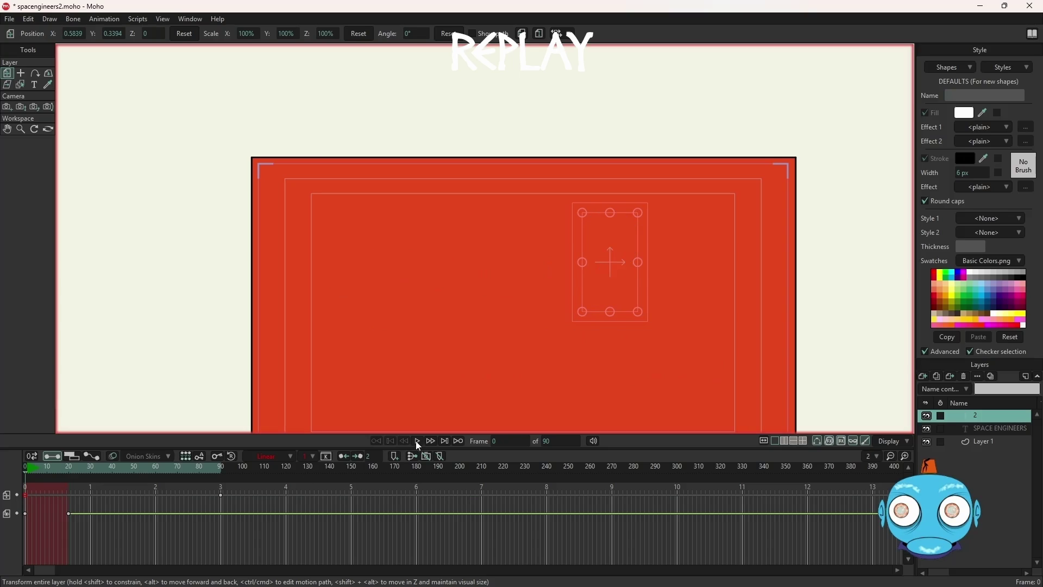
scroll(478, 341, "down", 2)
scroll(478, 341, "up", 2)
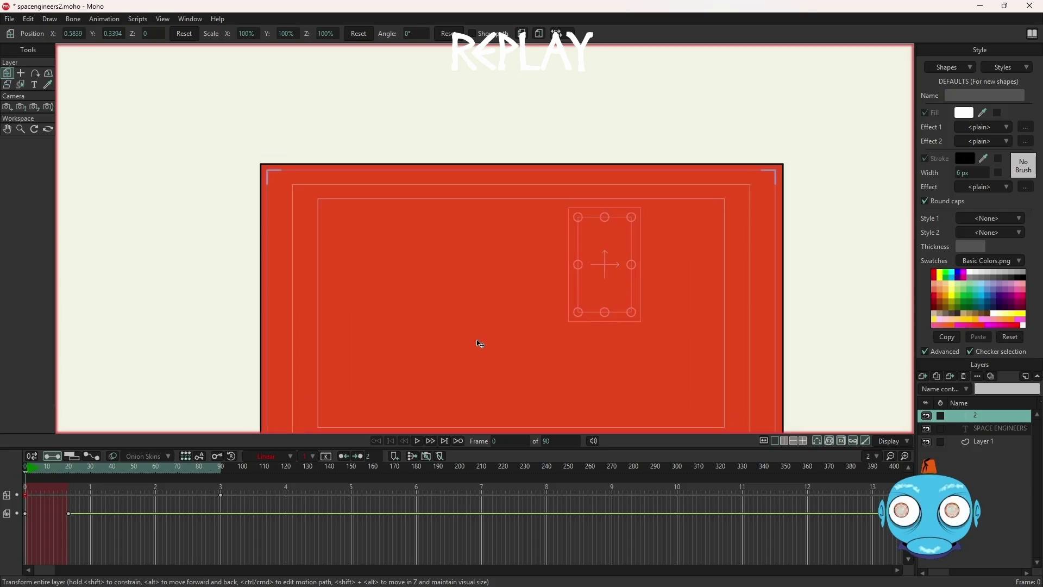
mouse_move(592, 311)
left_mouse_down()
mouse_move(559, 291)
mouse_move(563, 251)
left_mouse_up()
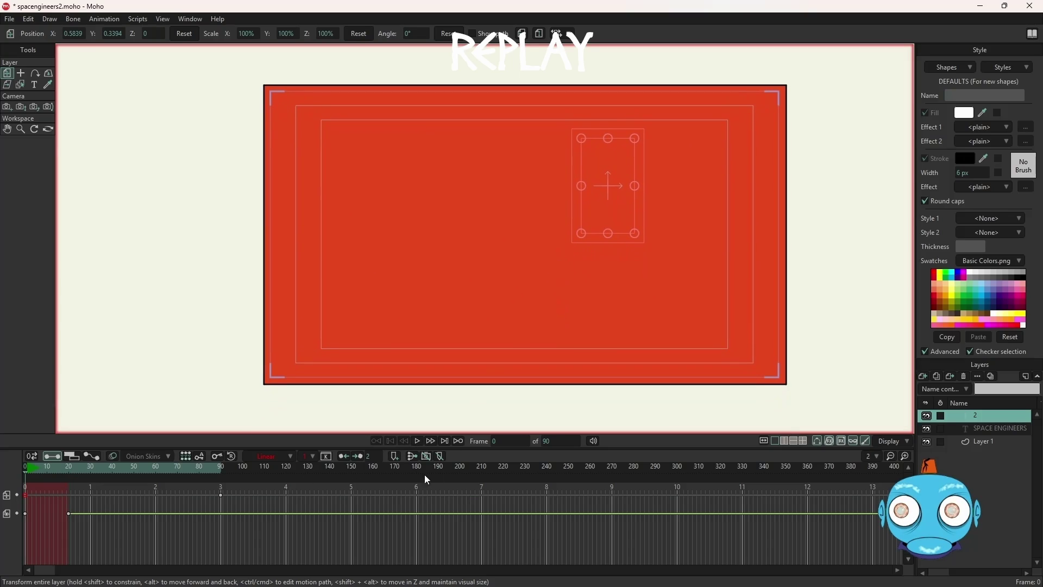
left_click(419, 440)
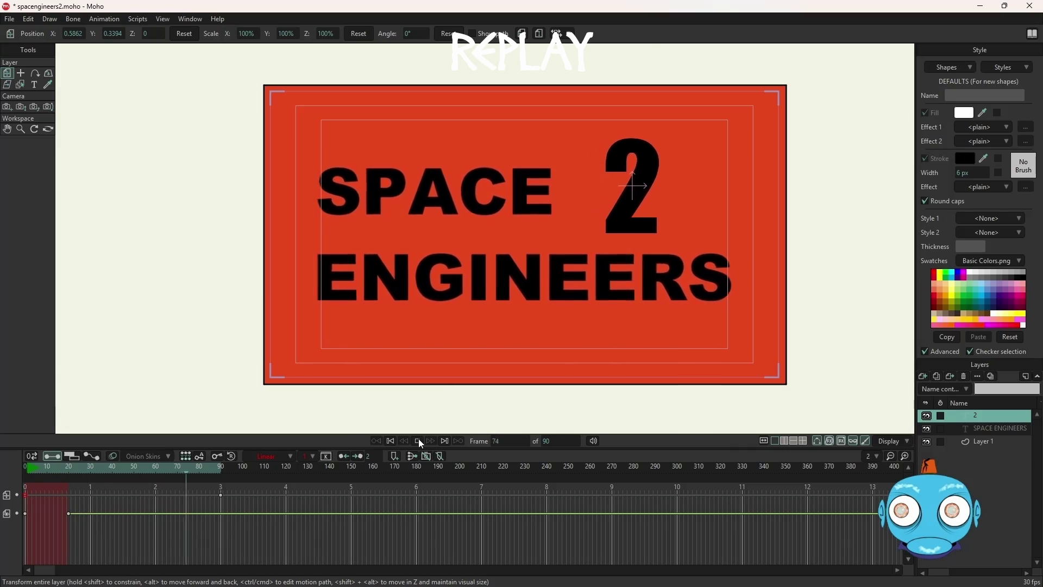
left_click(392, 440)
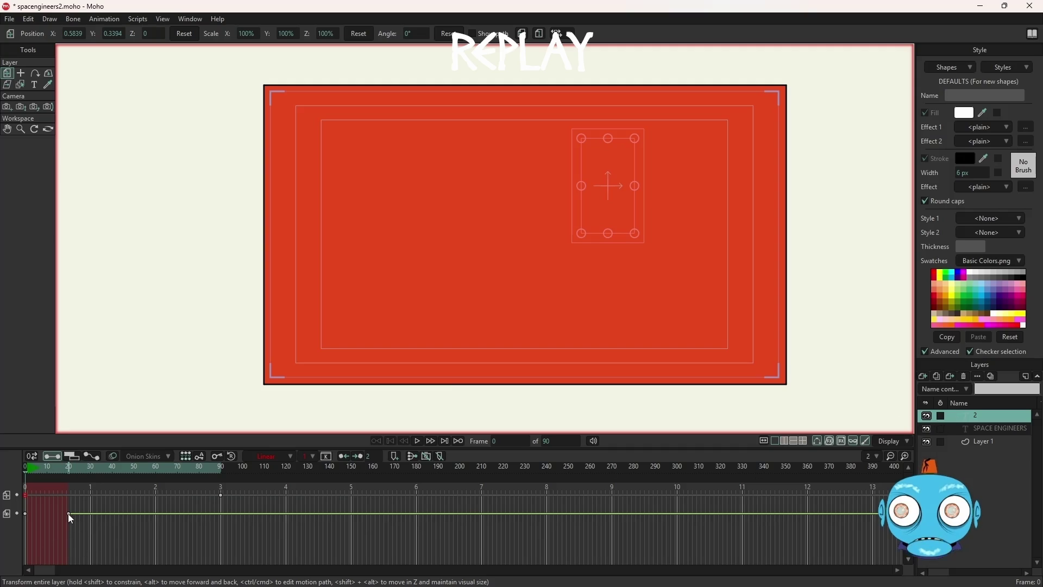
left_click_drag(71, 513, 91, 514)
left_click(418, 441)
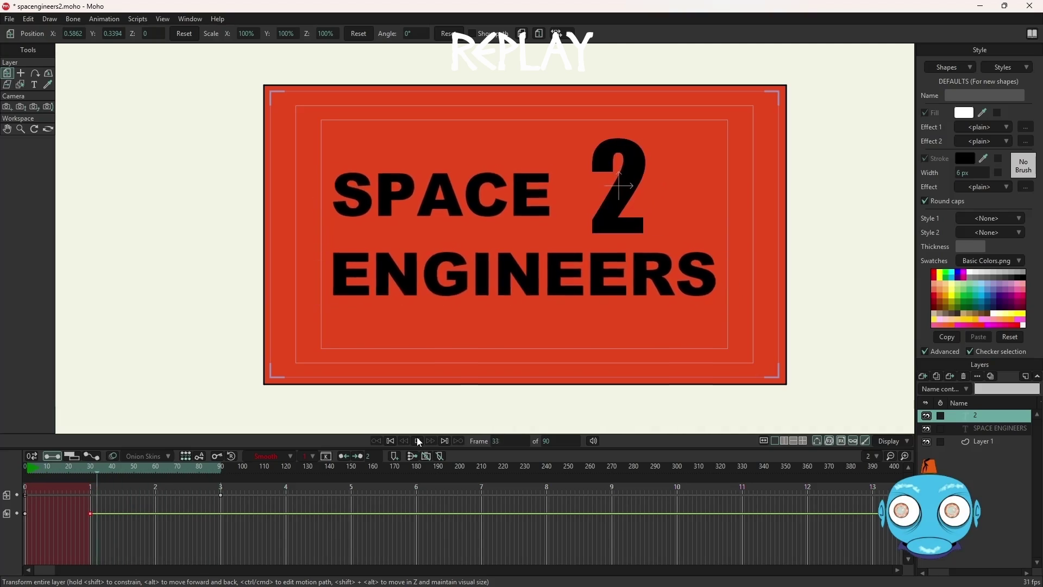
left_click(418, 440)
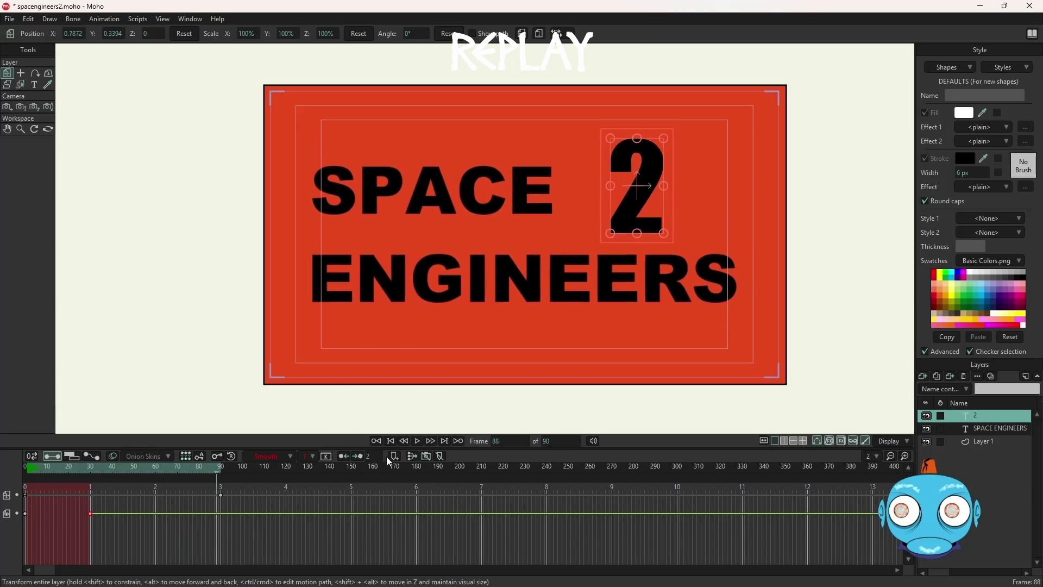
left_click(391, 441)
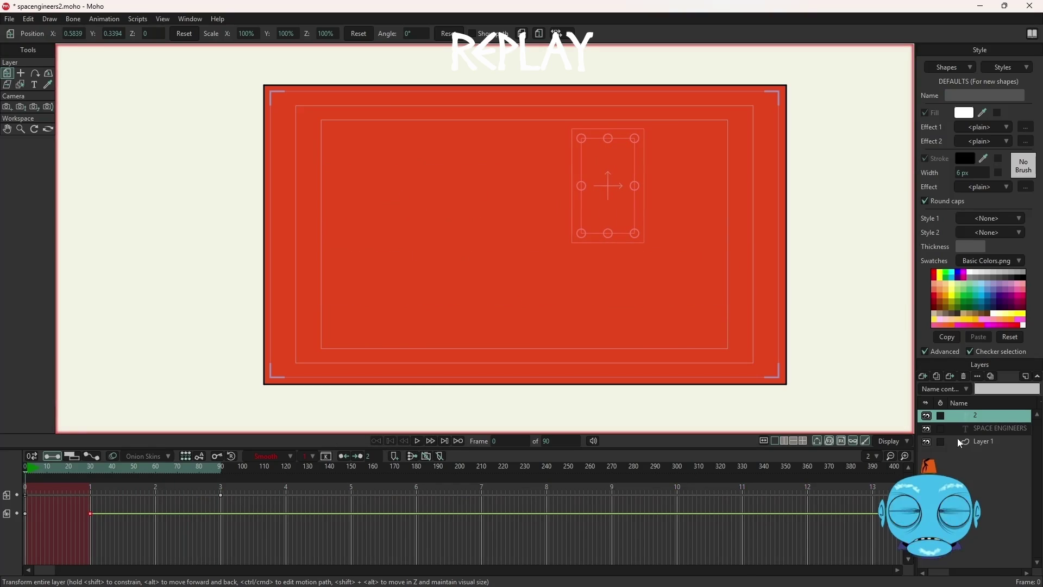
- With Layer 1 selected, add a new Vector layer above the red background
left_click(981, 443)
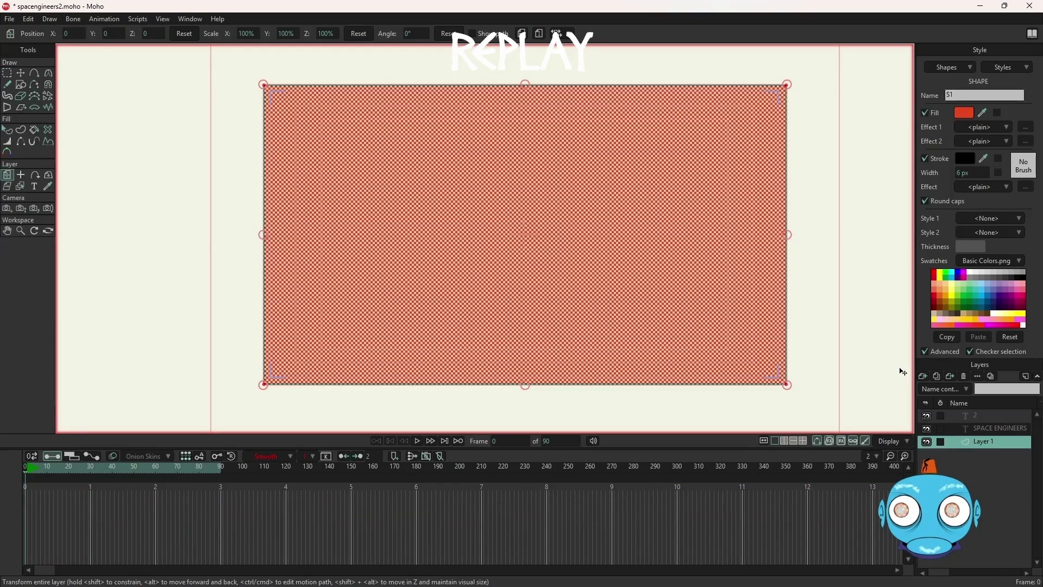
left_click(923, 376)
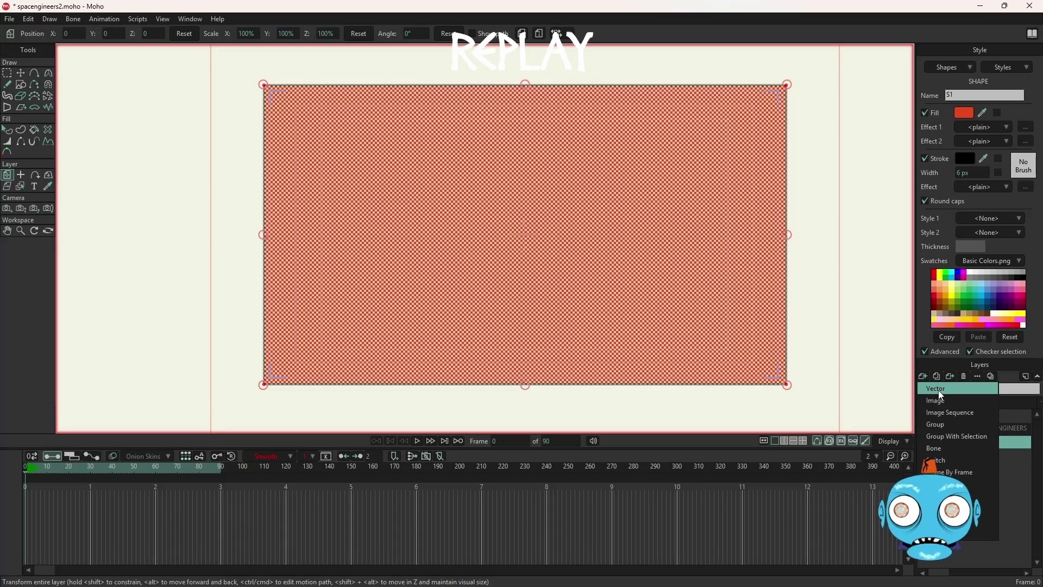
left_click(937, 389)
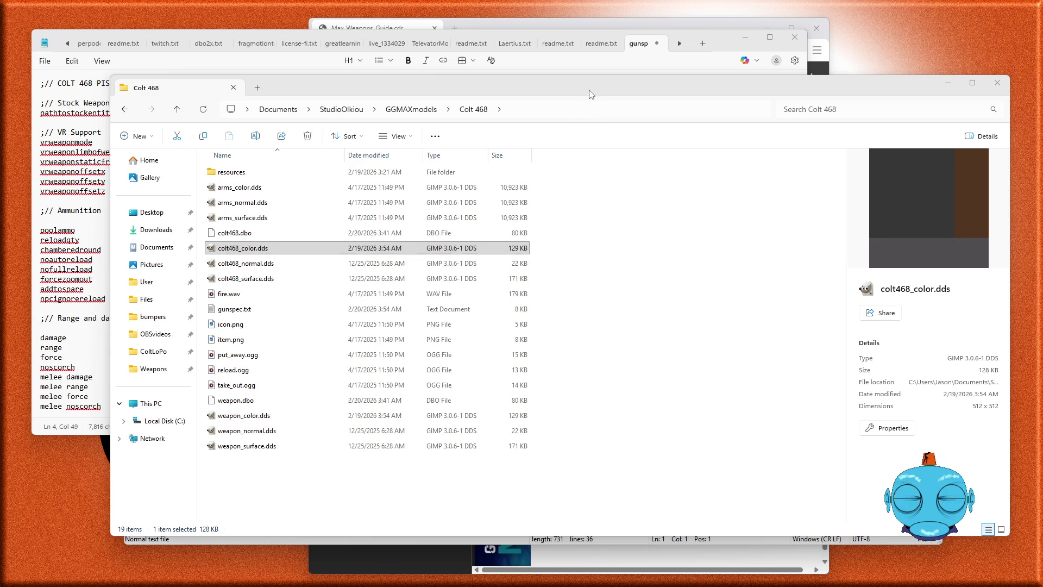
- In Notepad++, close colt468.fpe, open Colt 468.fpe from Explorer, and return to Colt Pistol.fpe
key("alt+Tab")
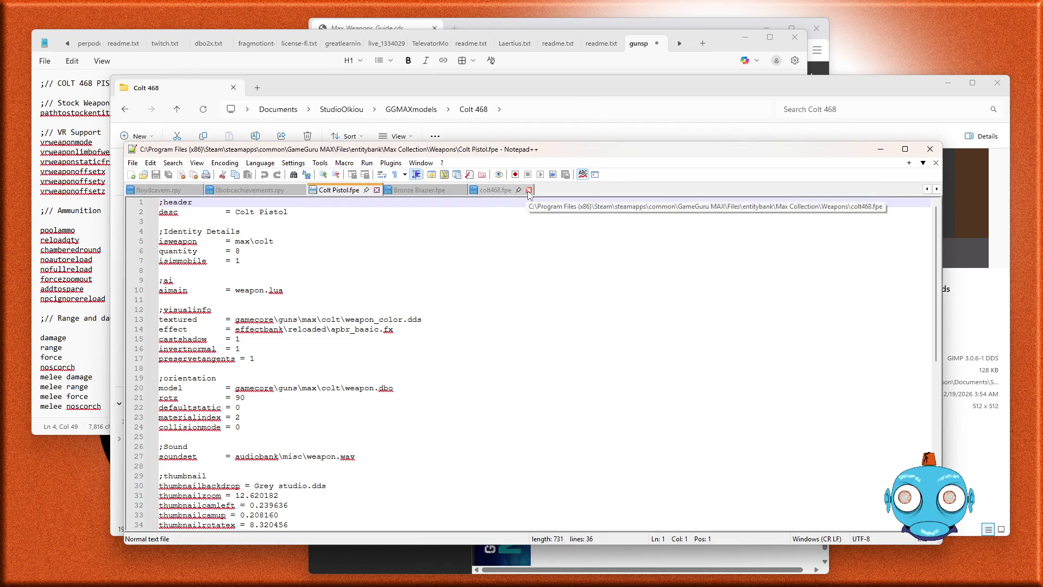
left_click(528, 190)
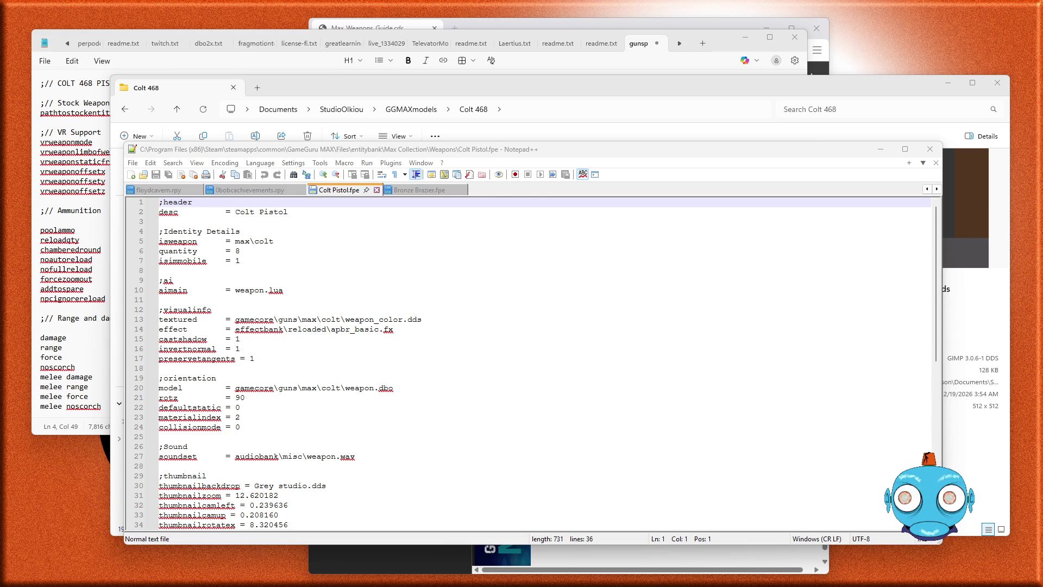
left_click_drag(1042, 291, 838, 292)
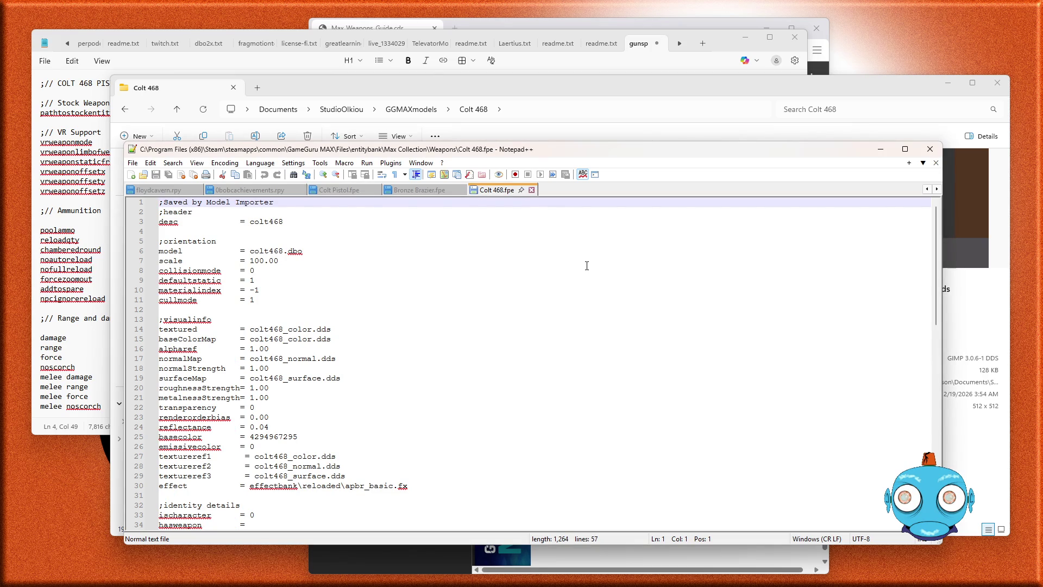
left_click(334, 191)
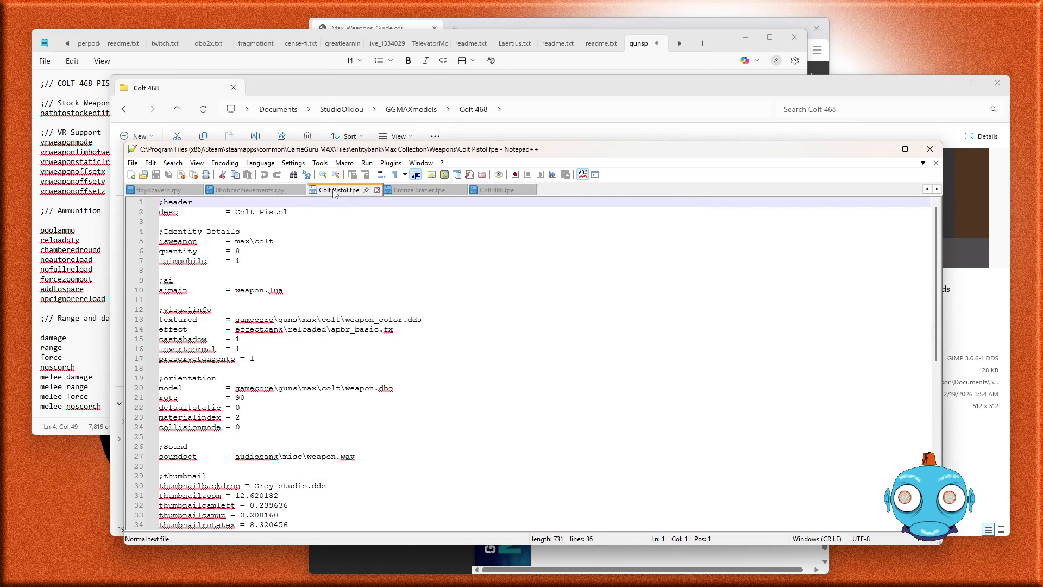
- Close Colt Pistol.fpe, change the line-3 desc to 'Colt 468', and save
key("ctrl+w")
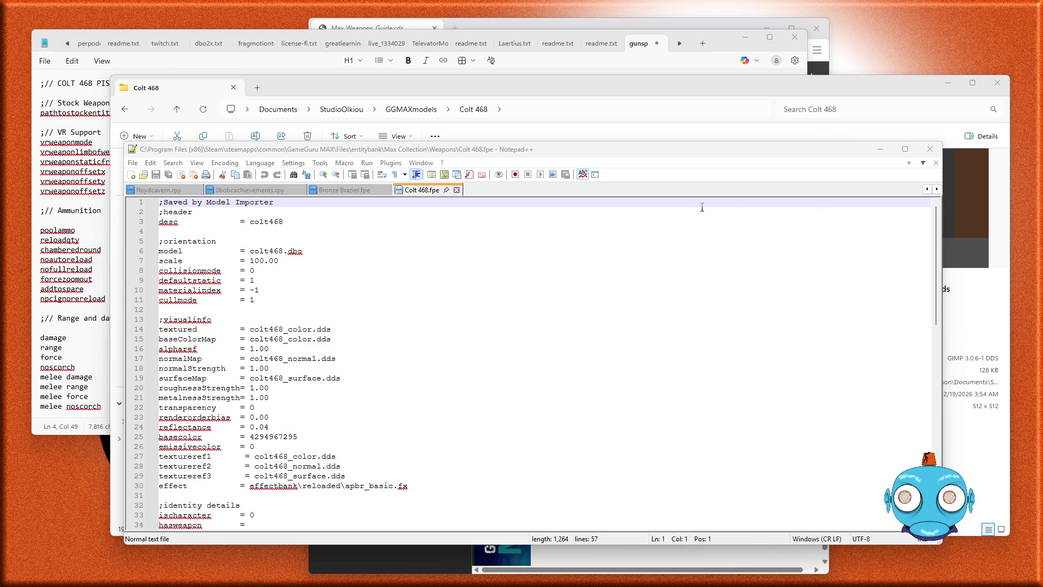
left_click(250, 222)
type("C")
key("Delete")
key("Right")
key("Right")
key("Right")
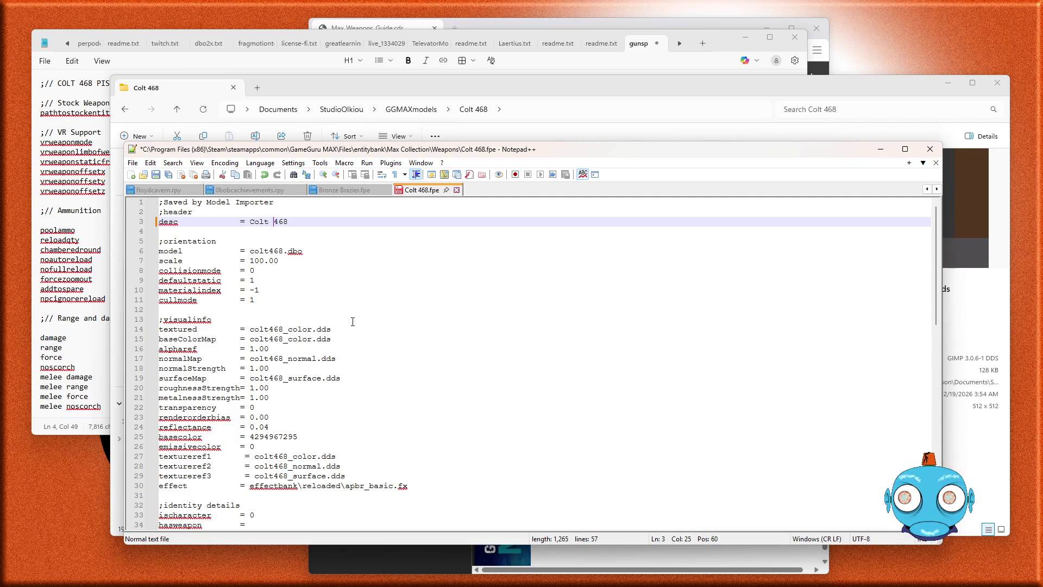
key("ctrl+s")
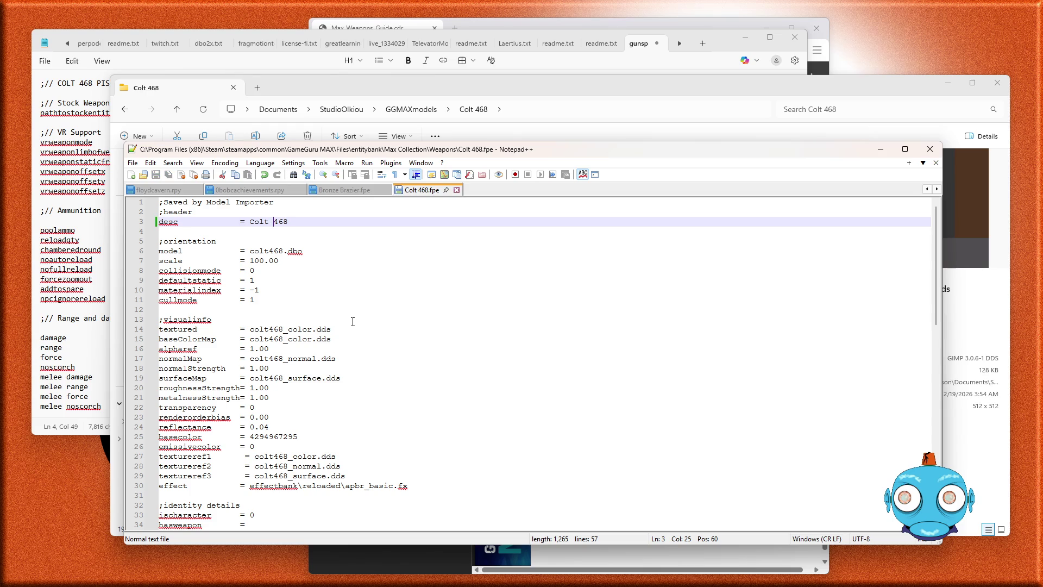
- Scroll through the file and find the next 'weapon' after hasweapon on line 34
scroll(352, 321, "down", 1)
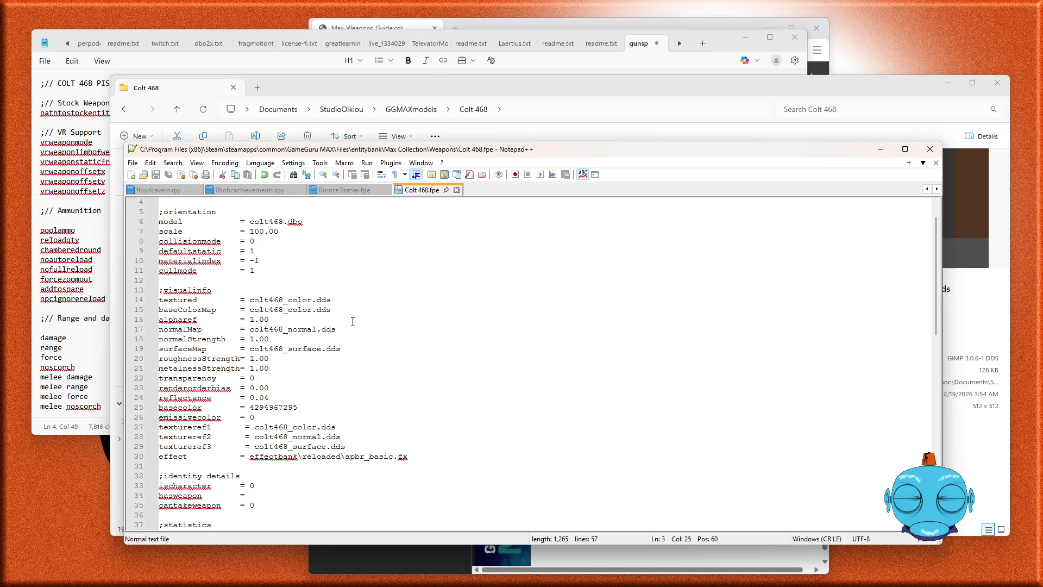
scroll(353, 321, "down", 3)
scroll(353, 321, "down", 1)
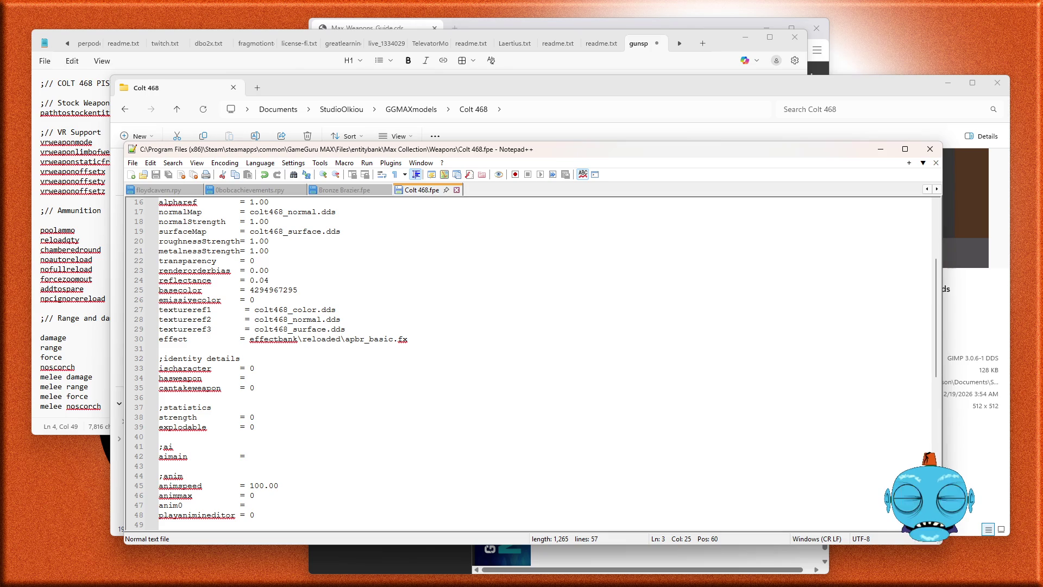
left_click(389, 240)
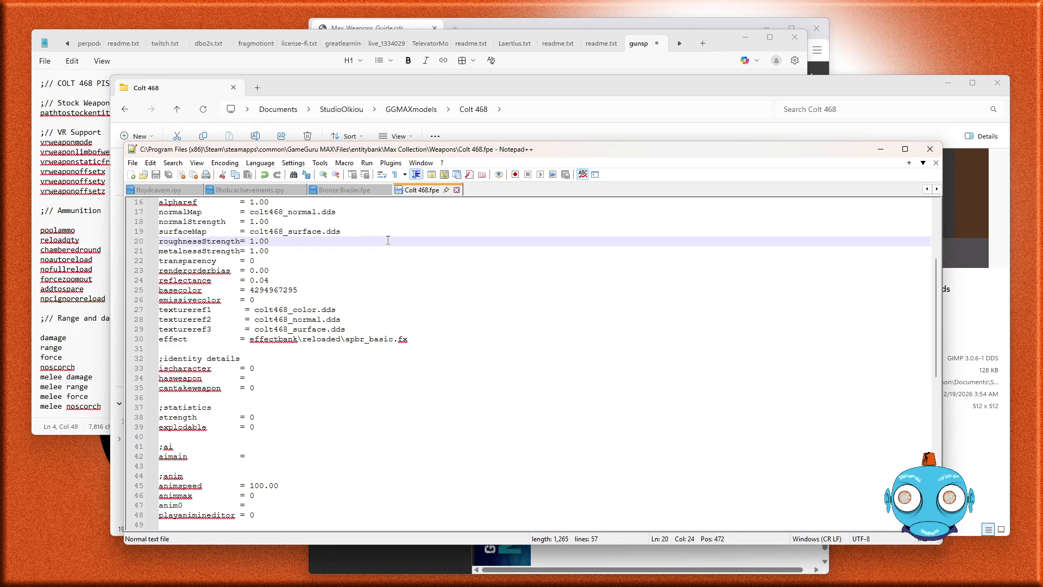
double_click(389, 240)
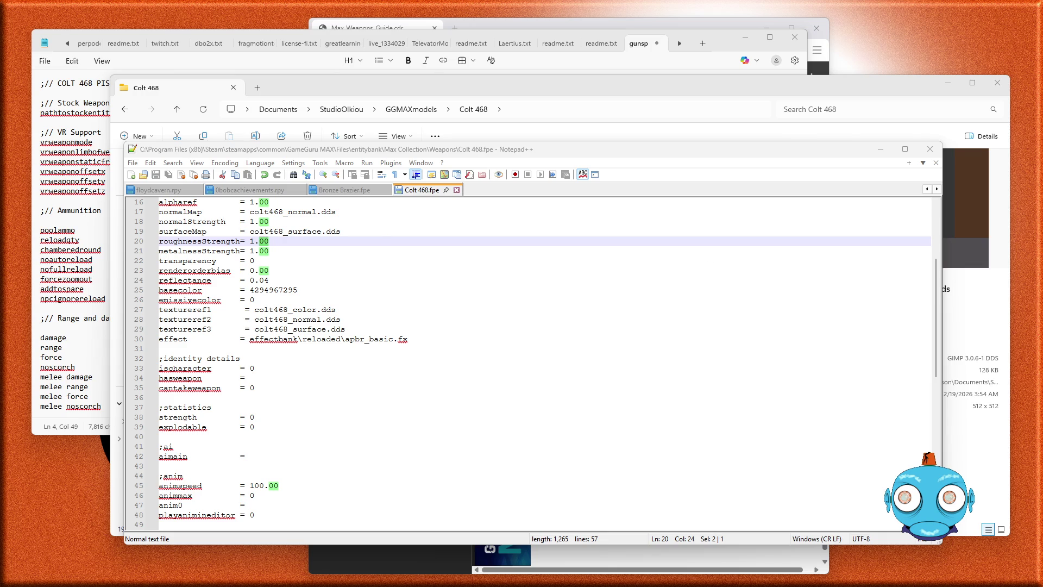
left_click_drag(173, 378, 201, 377)
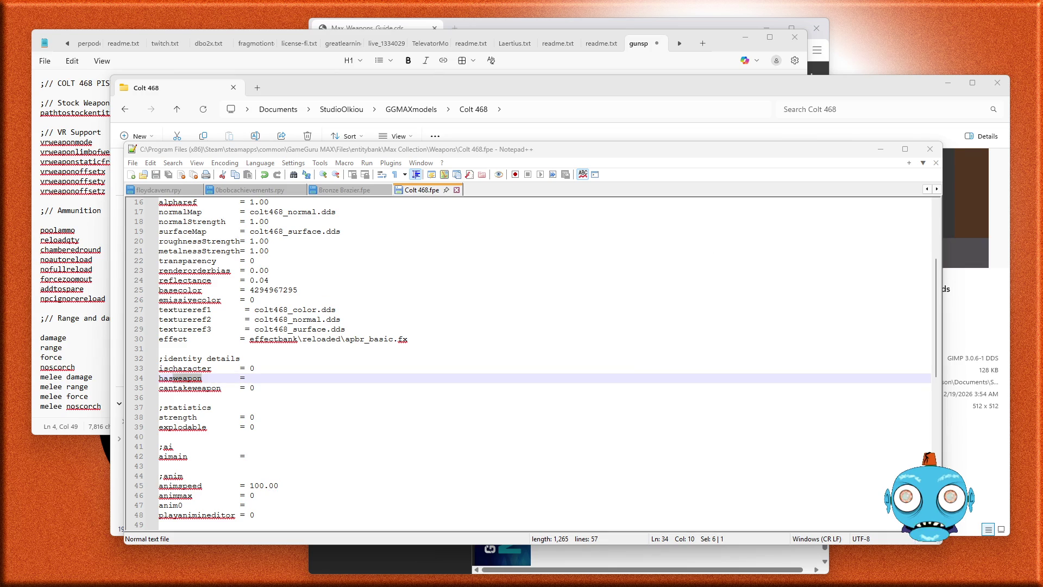
key("ctrl+F3")
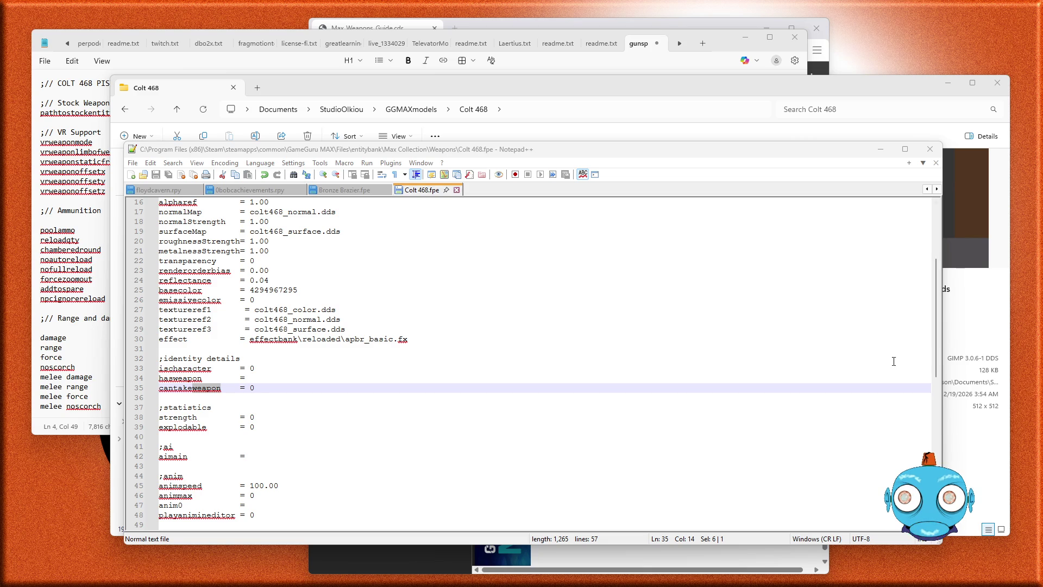
scroll(544, 326, "up", 5)
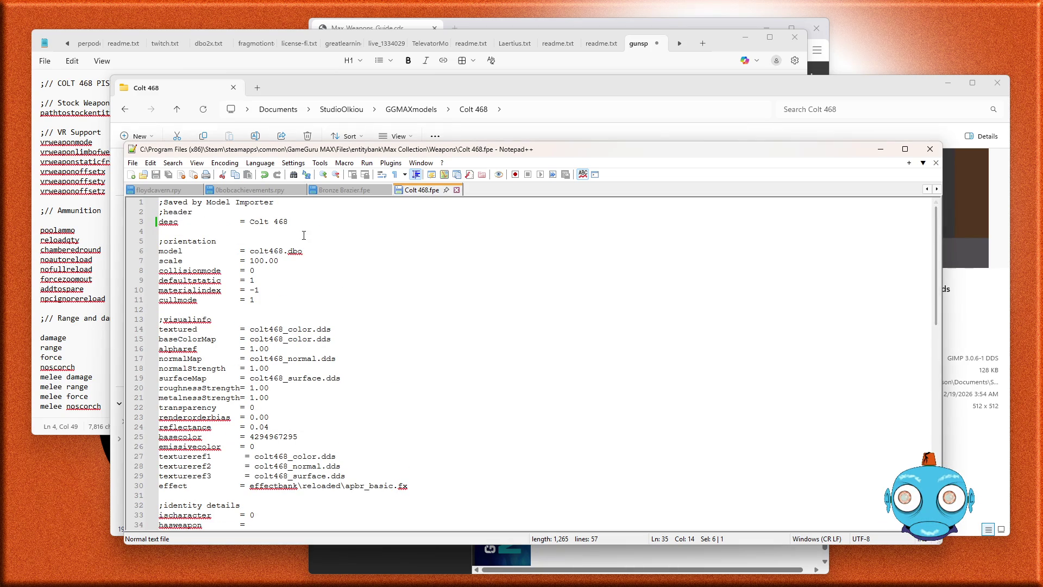
- Paste the pistol's identity details after cantakeweapon on line 35
left_click(294, 202)
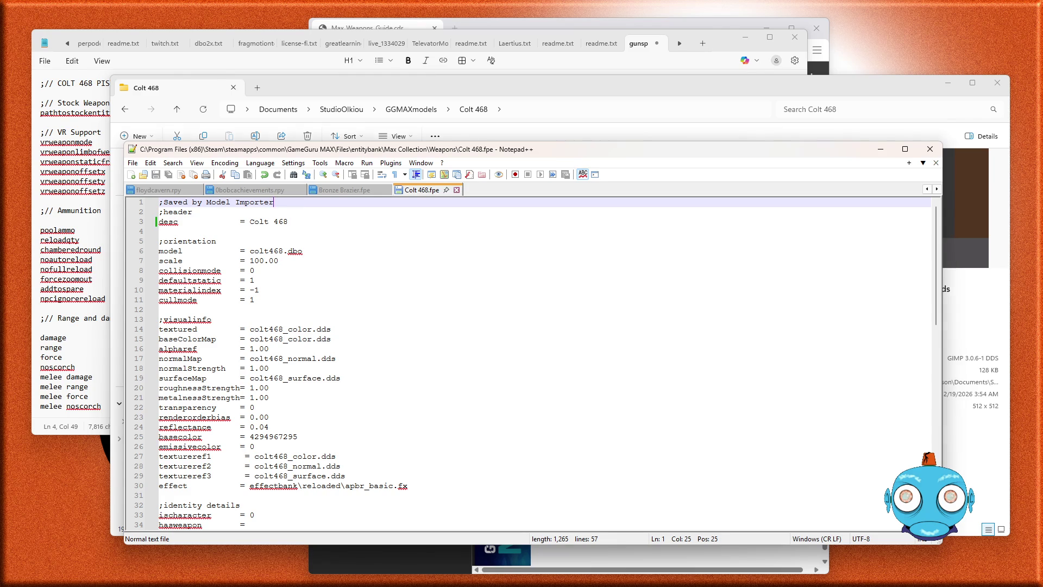
left_click_drag(172, 524, 201, 525)
key("ctrl+F3")
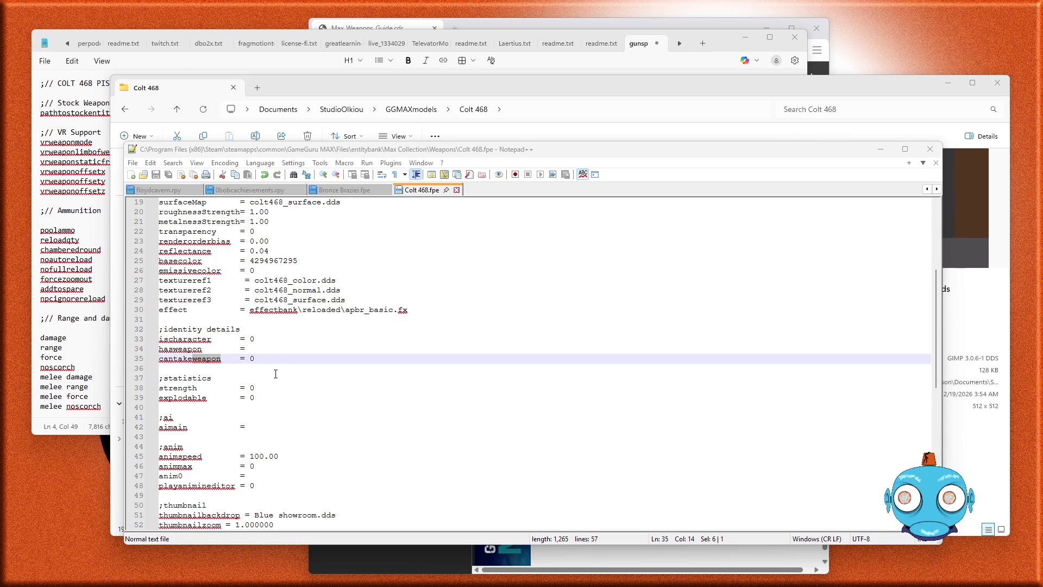
left_click(265, 359)
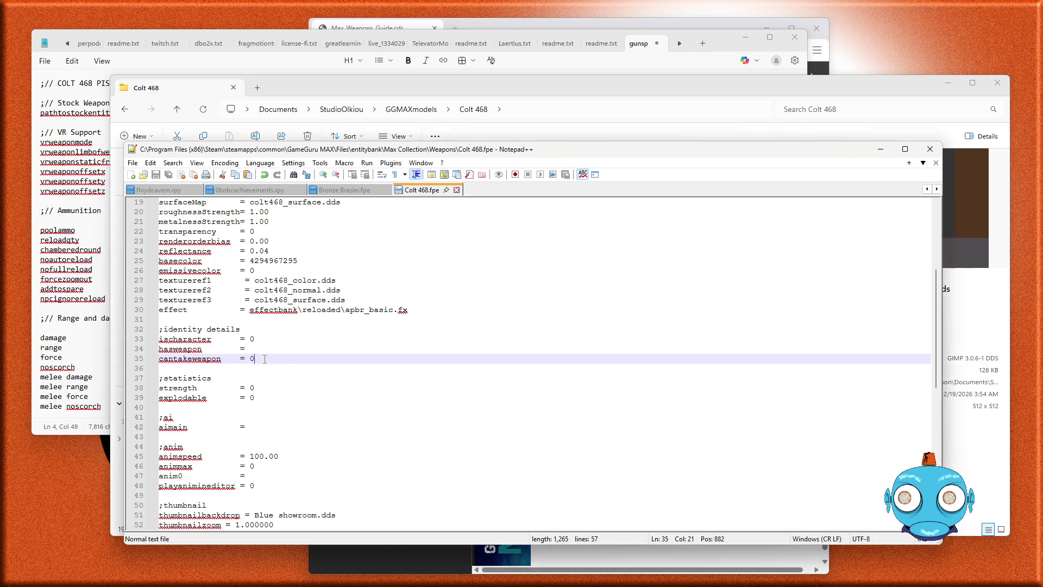
type(";Identity Details isweapon      = max\\colt quantity      = 8 isimmobile    = 1")
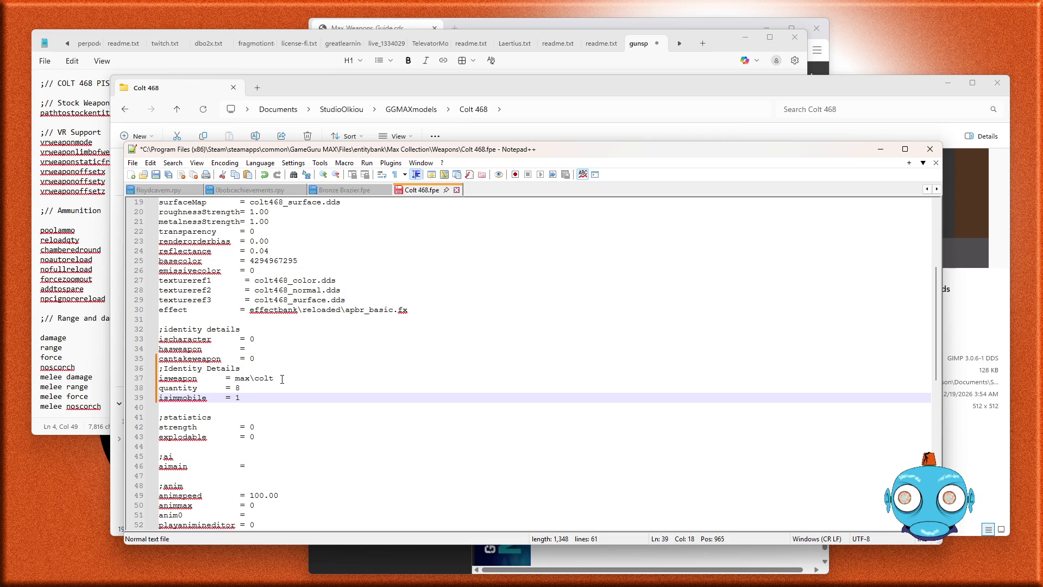
- Change max\colt to max\colt468 on line 37 and save the file
left_click(280, 379)
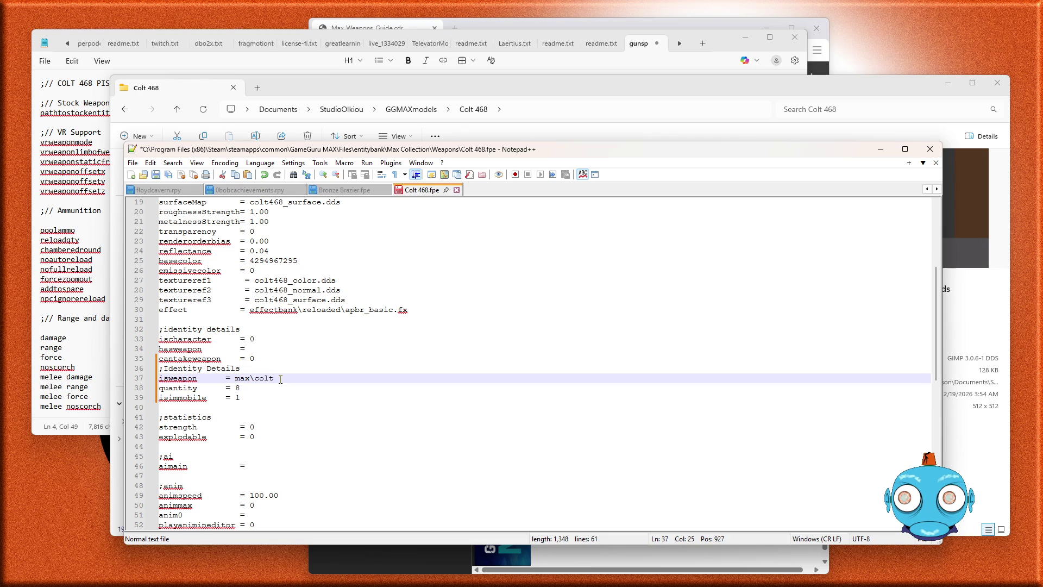
type("468")
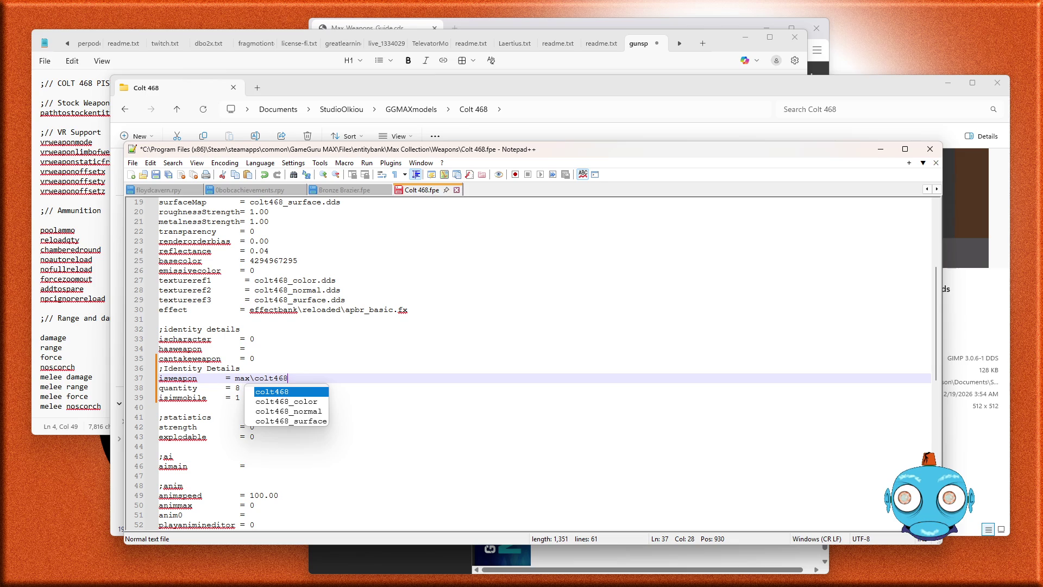
key("Escape")
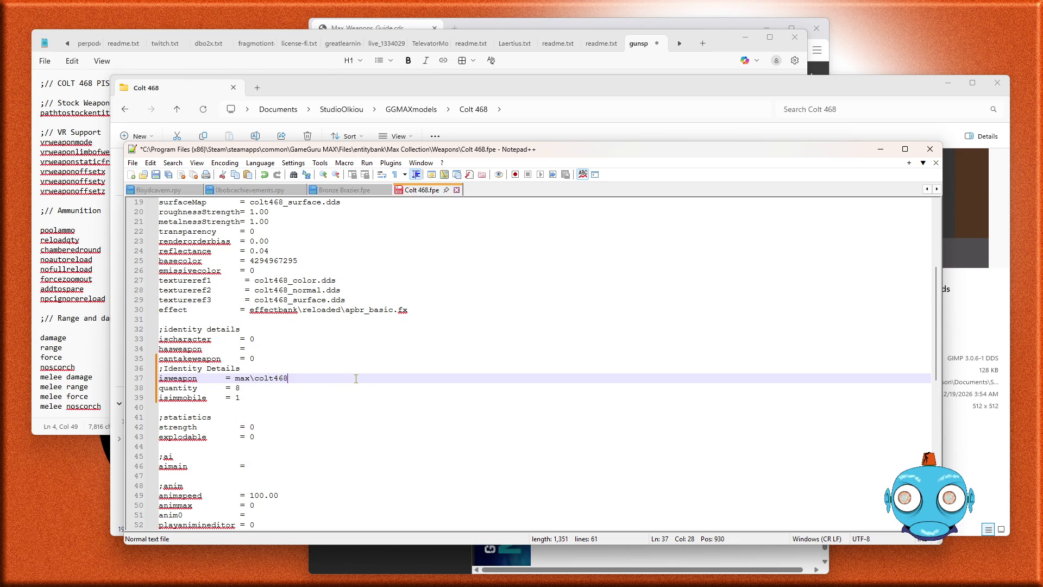
key("ctrl+s")
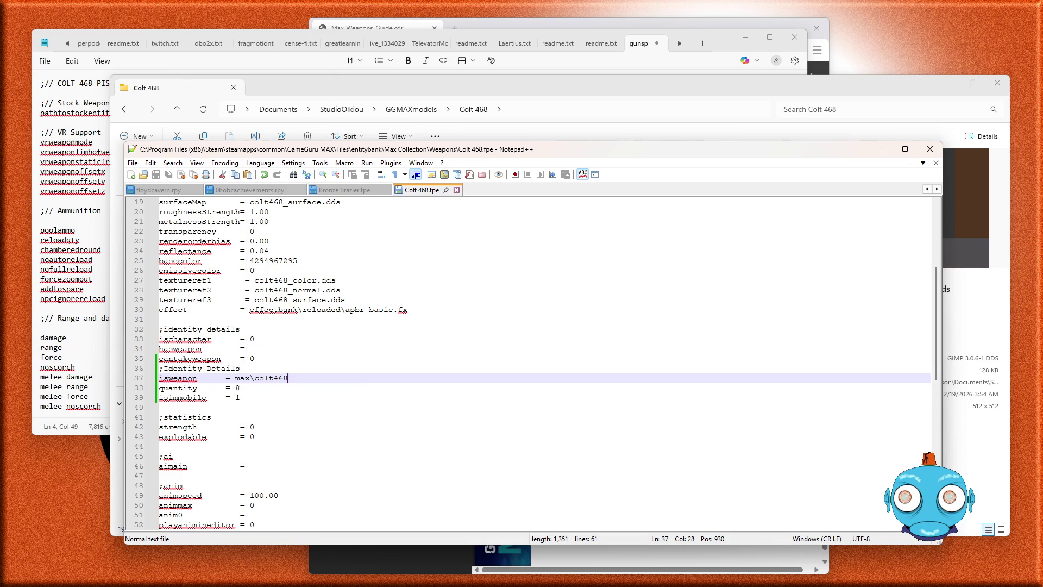
scroll(314, 351, "up", 1)
- Scroll the Colt 468.fpe file back up toward the top
scroll(326, 350, "up", 5)
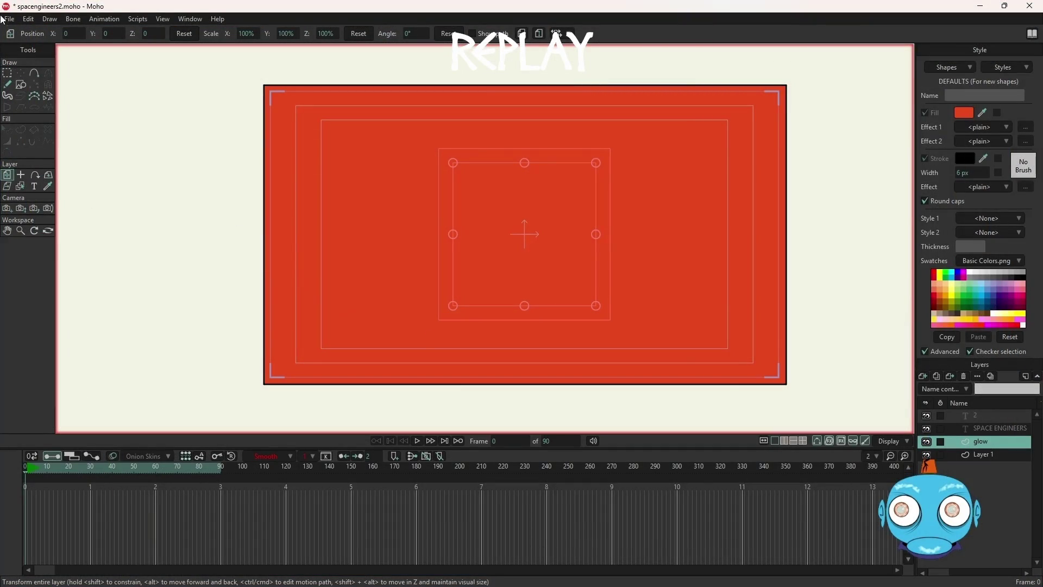
- Draw an ellipse circle on the glow layer and centre it at X 0, Y 0
left_click(21, 85)
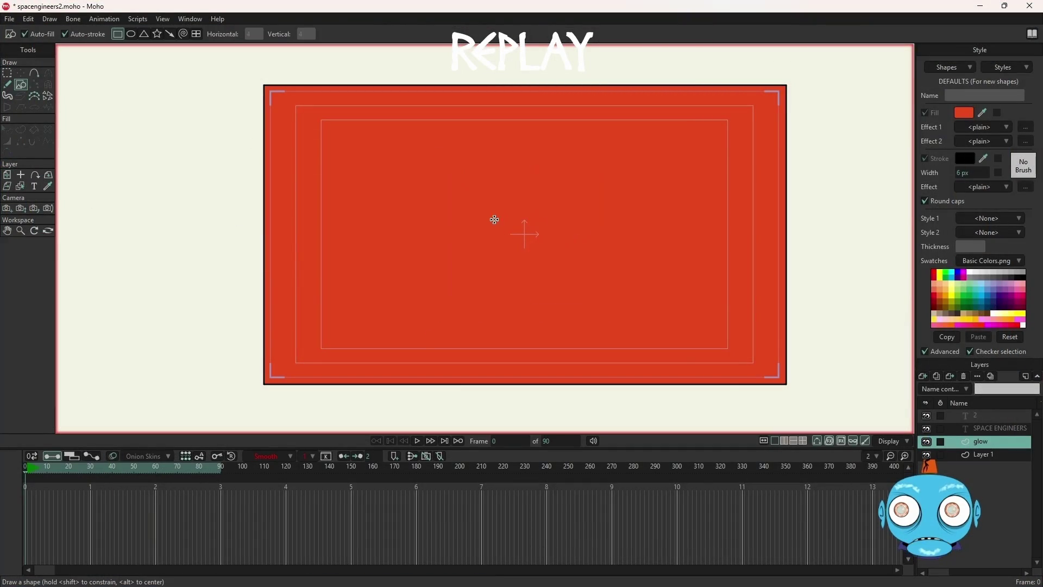
left_click_drag(497, 207, 568, 280)
key("ctrl+z")
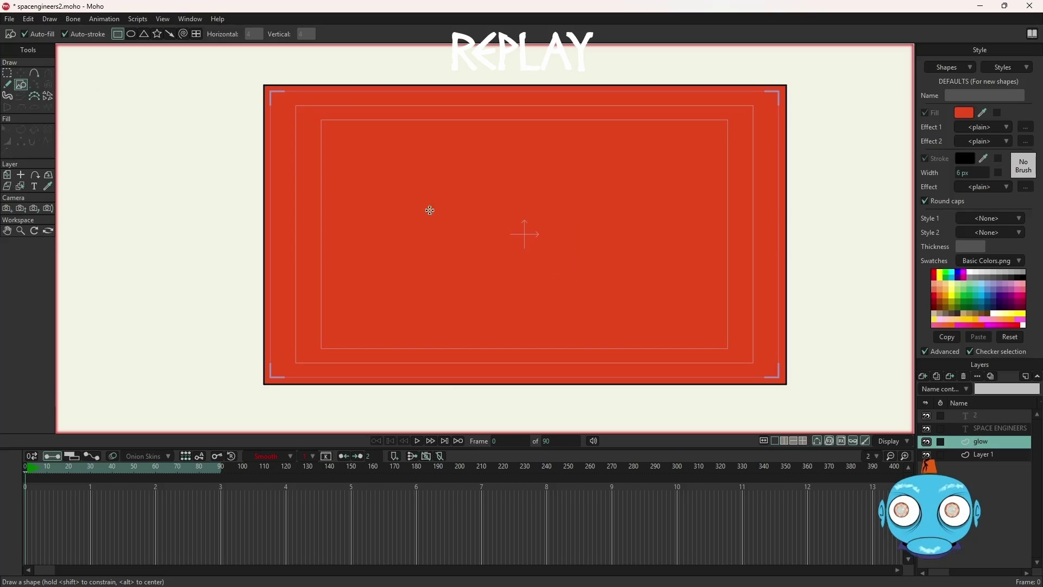
left_click(132, 35)
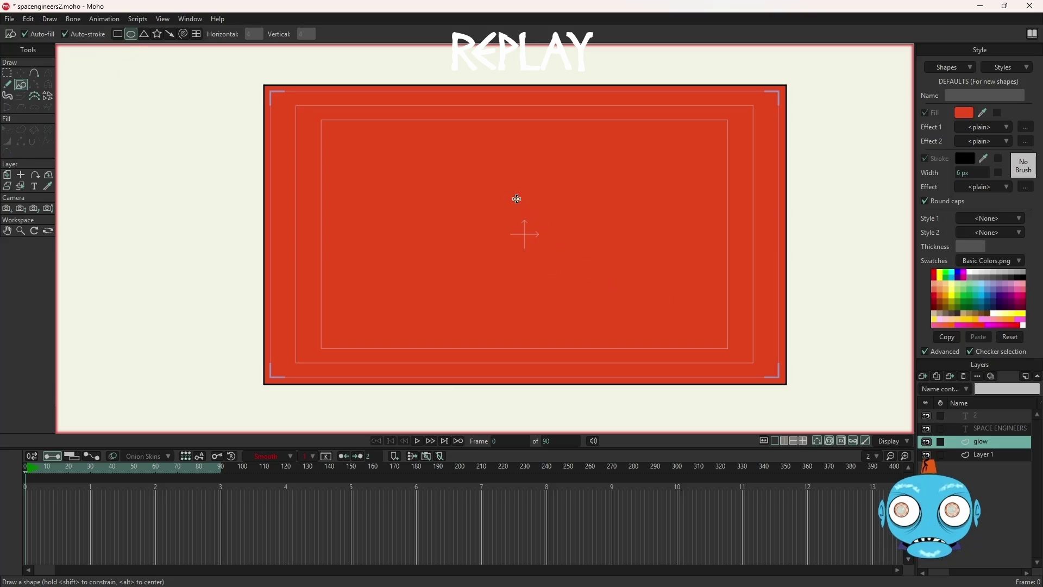
left_click_drag(475, 182, 566, 276)
left_click(20, 72)
double_click(174, 34)
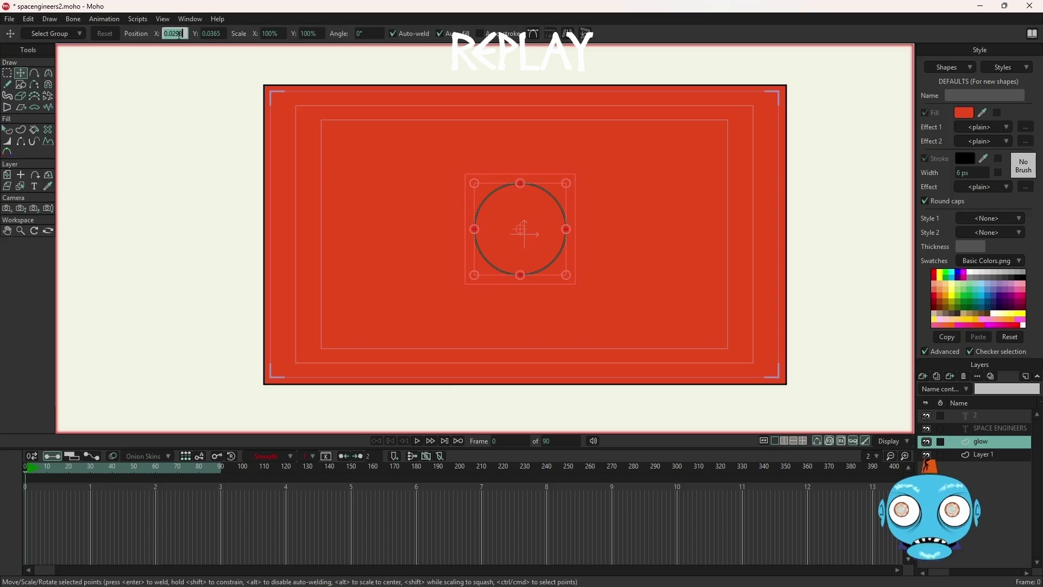
type("0")
key("Tab")
type("0")
key("Tab")
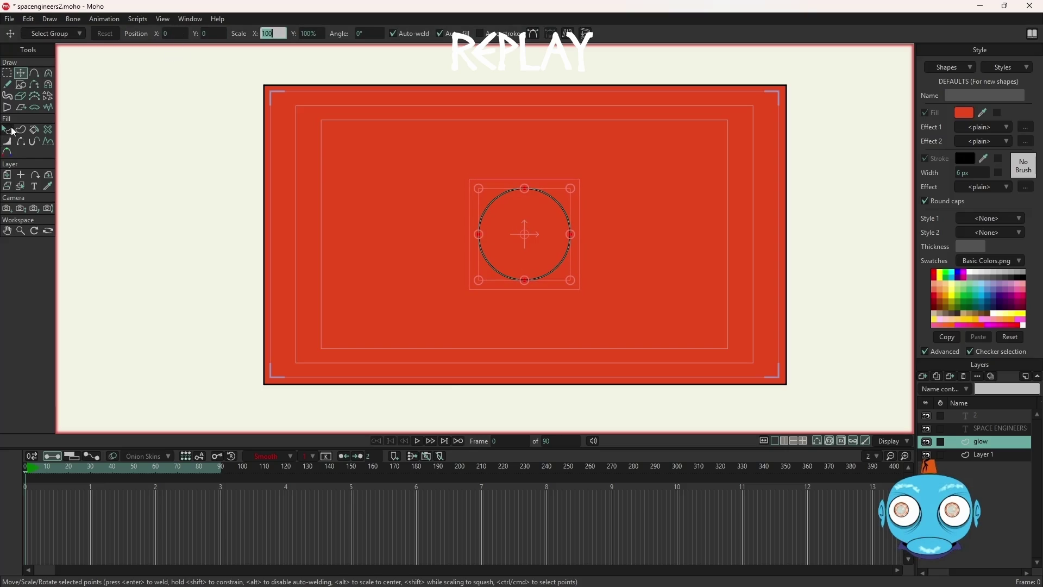
- Give the circle a white fill and turn off its outline stroke
left_click(12, 131)
left_click(569, 247)
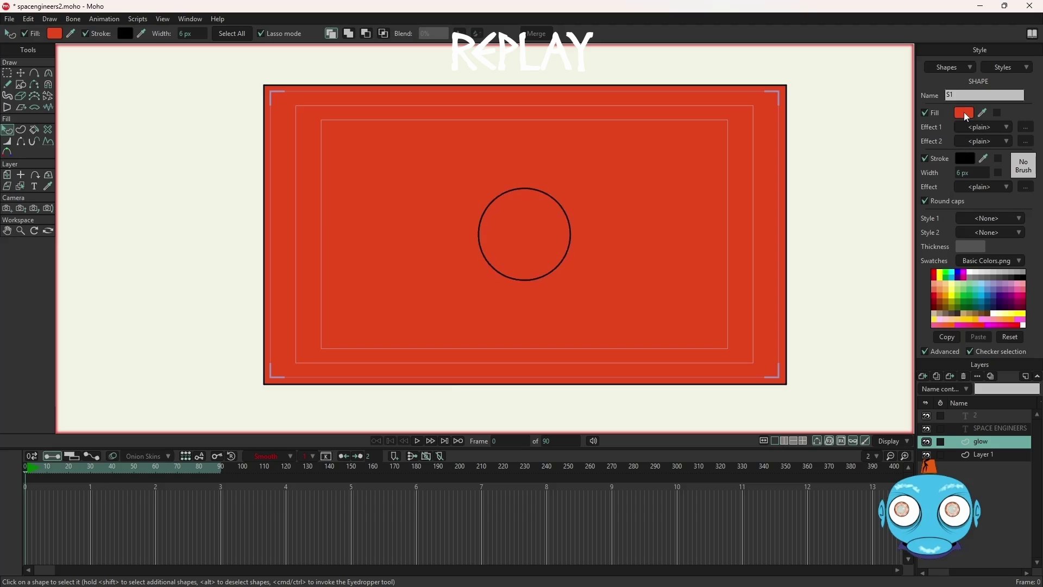
left_click(1004, 314)
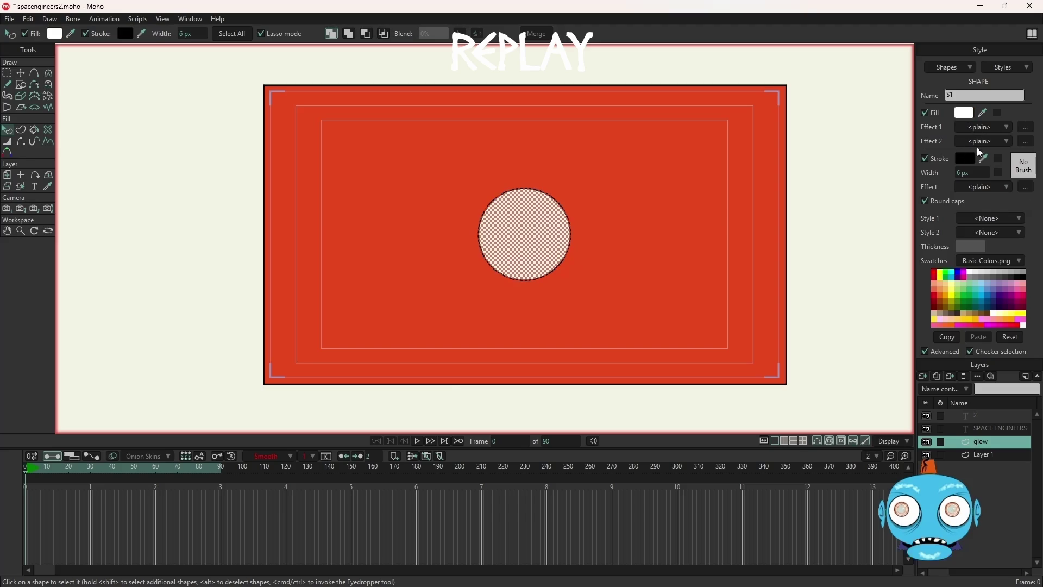
left_click(926, 159)
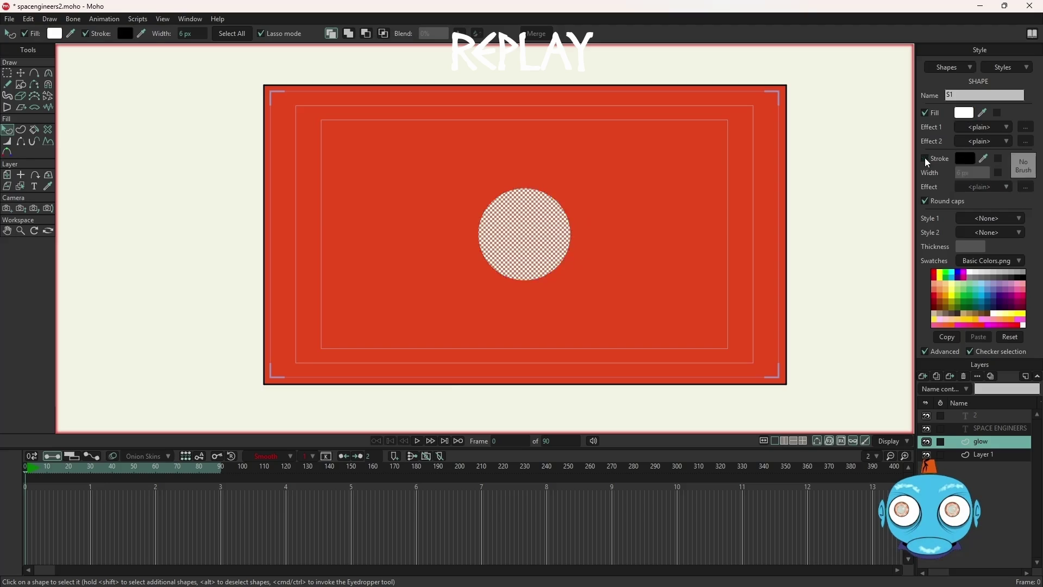
left_click(1008, 130)
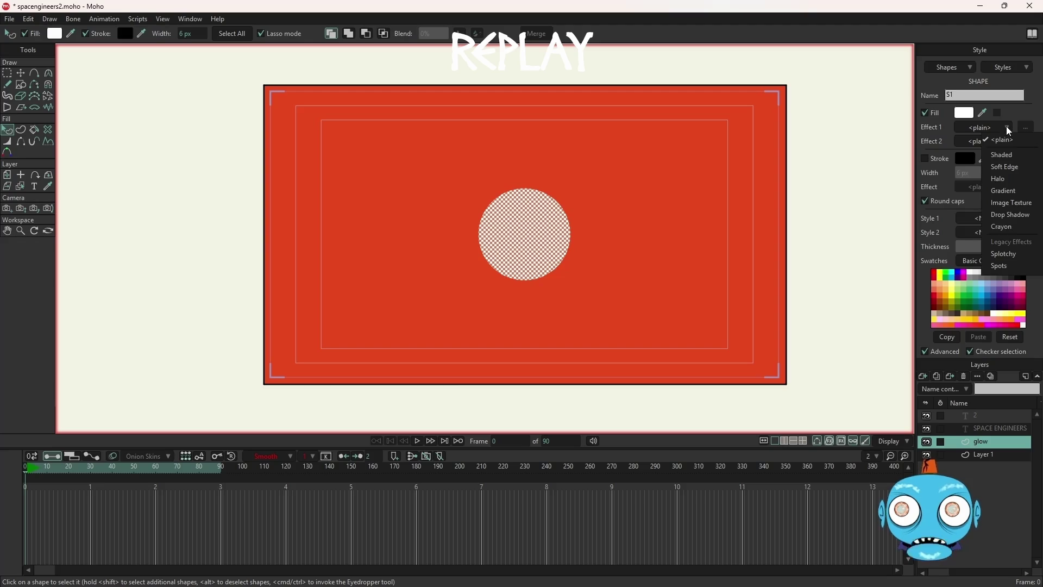
- Apply the Soft Edge effect to the white circle and save the project
left_click(1017, 173)
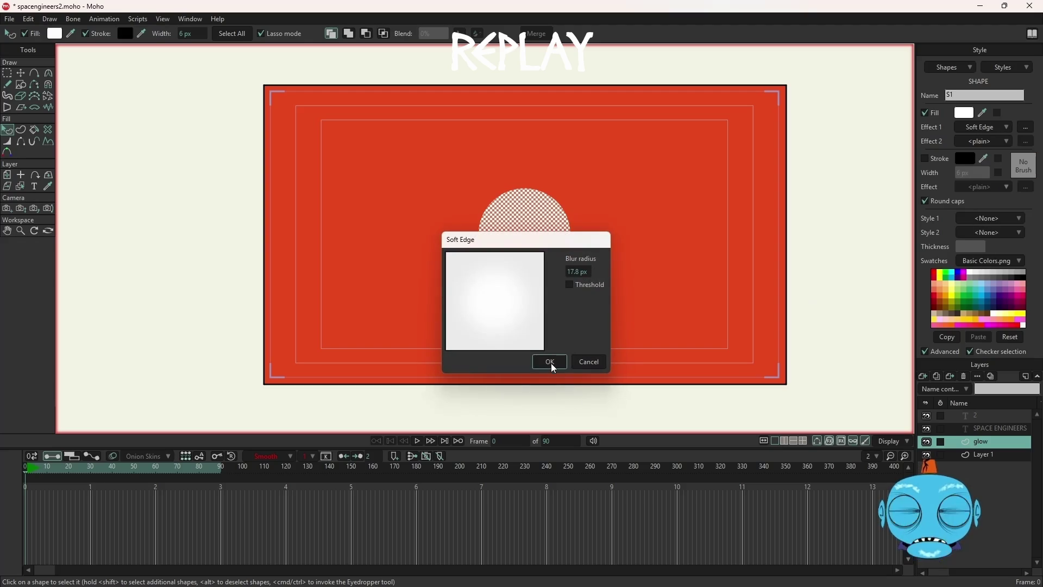
left_click(551, 363)
key("ctrl+s")
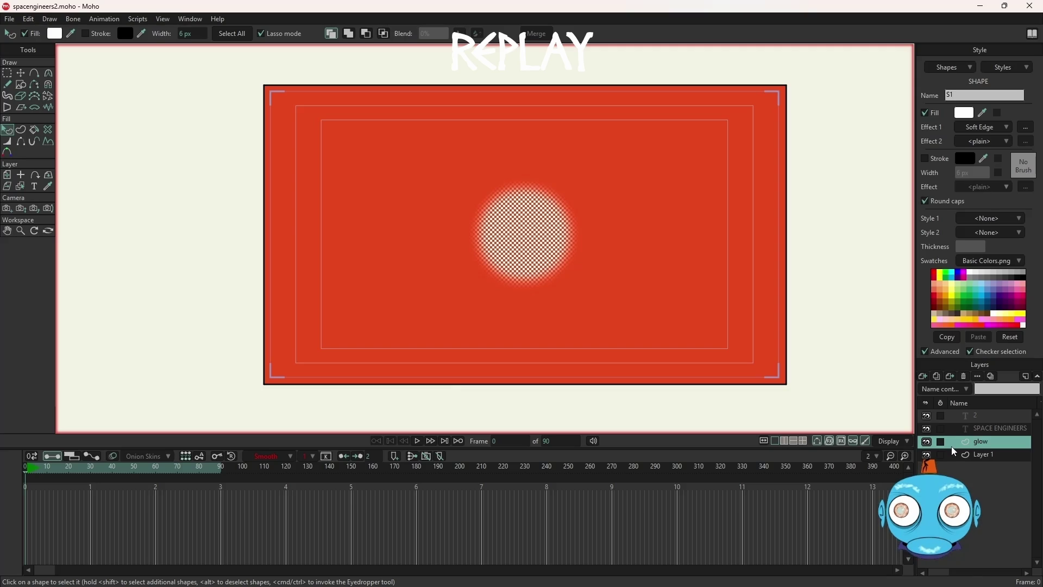
- Preview the glow deselected, make the circle semi-transparent, save, and reselect the glow circle
key("ctrl+shift+a")
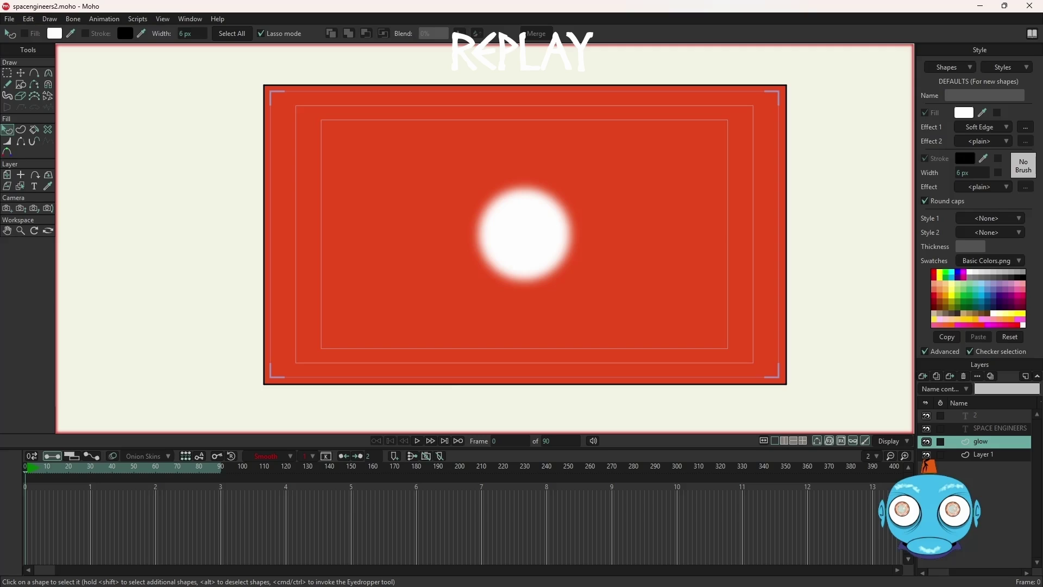
key("ctrl+z")
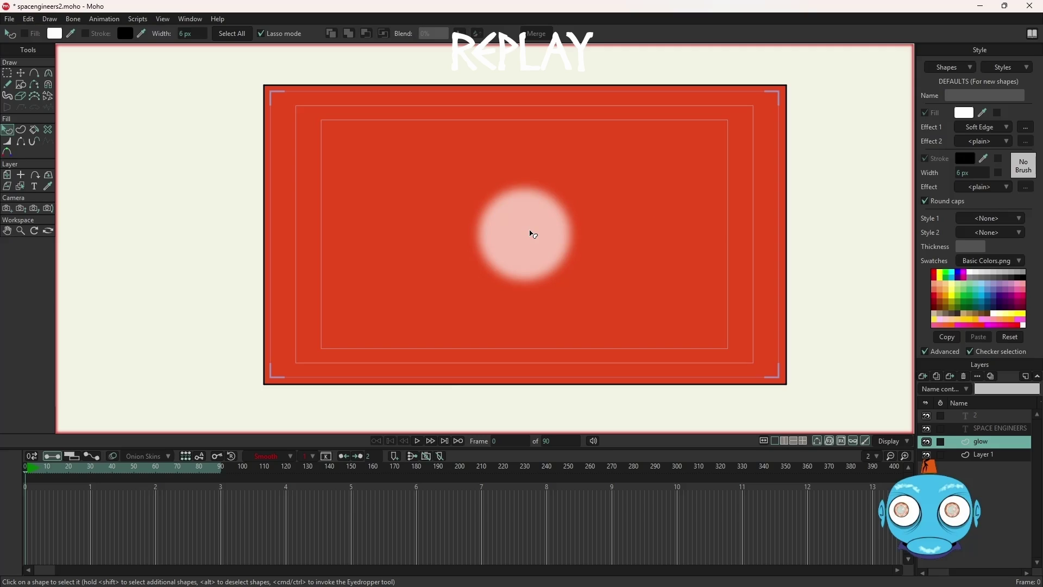
key("ctrl+s")
left_click(553, 263)
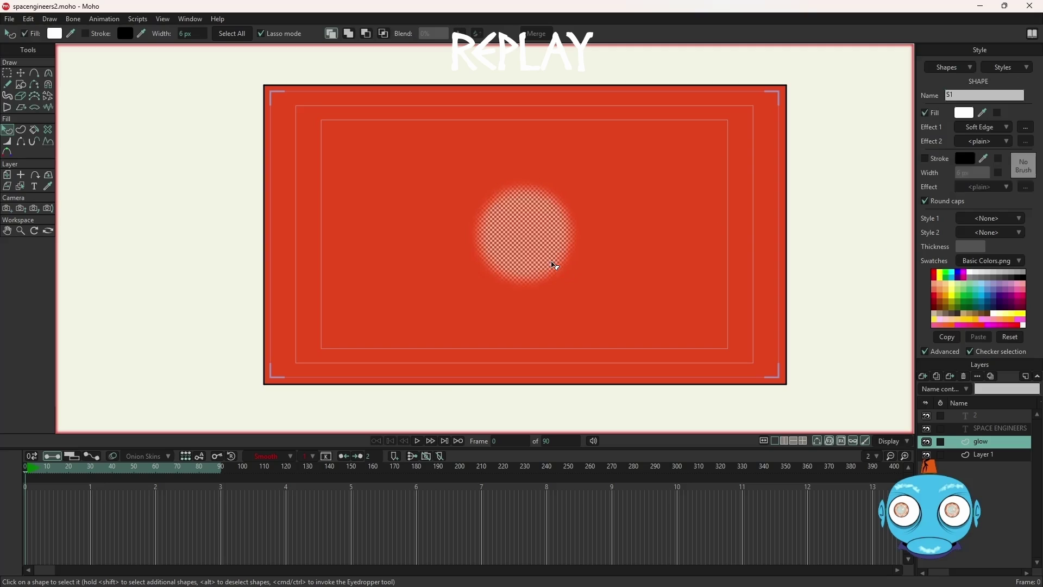
- Set the Soft Edge blur radius to 50 px and save the project
left_click(1026, 126)
left_click(576, 271)
type("50")
key("Return")
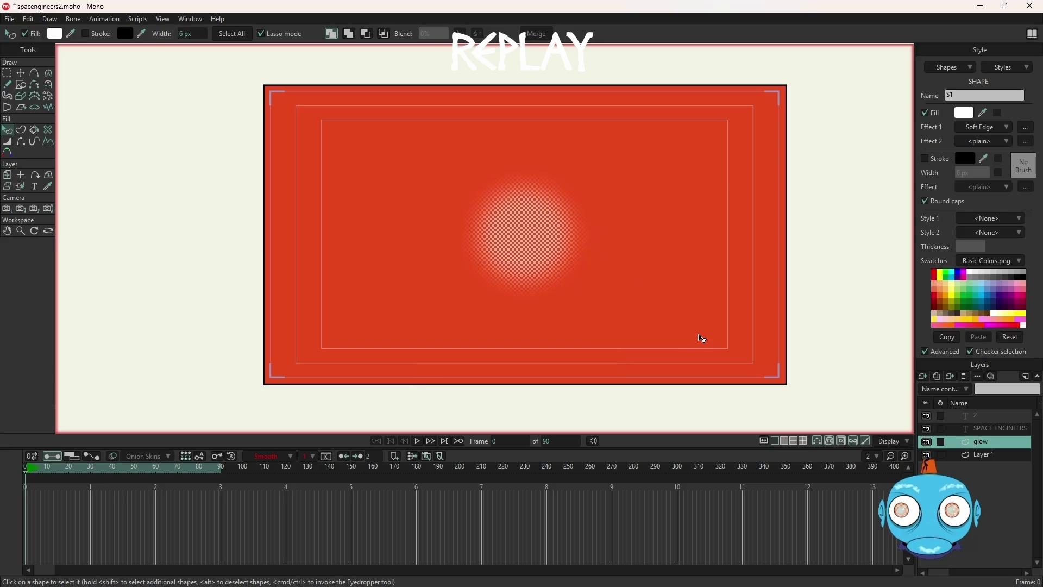
key("ctrl+s")
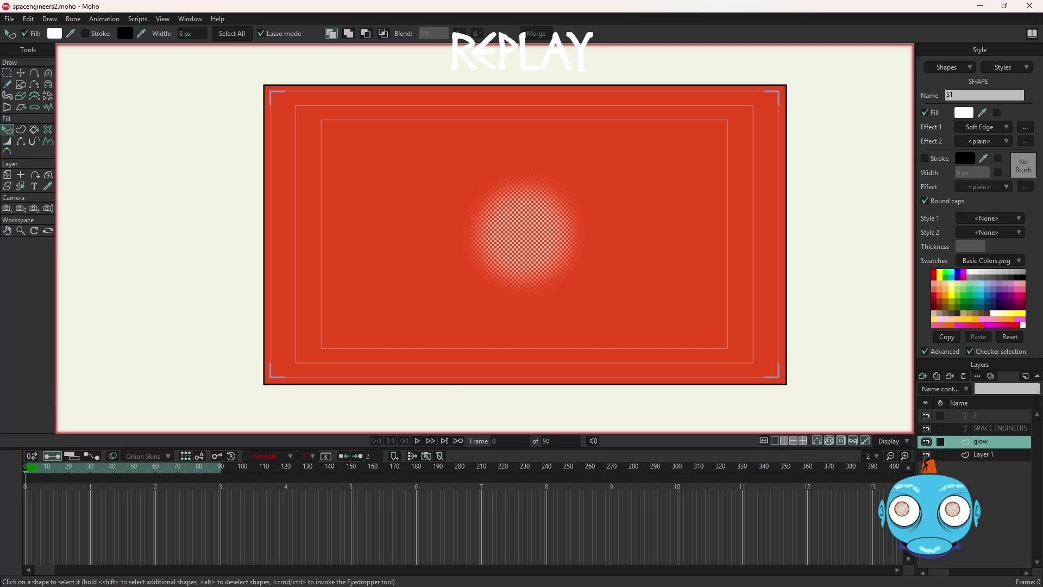
- Move the glow circle up-left, outside the frame, using Transform Points
left_click(20, 73)
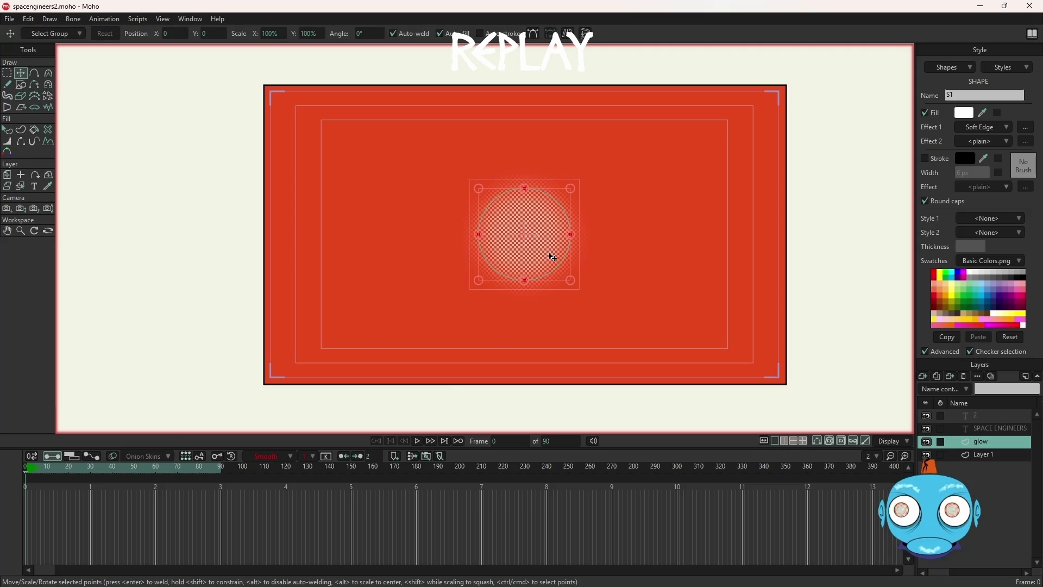
left_click_drag(553, 256, 212, 50)
scroll(251, 84, "up", 2)
scroll(253, 87, "down", 5)
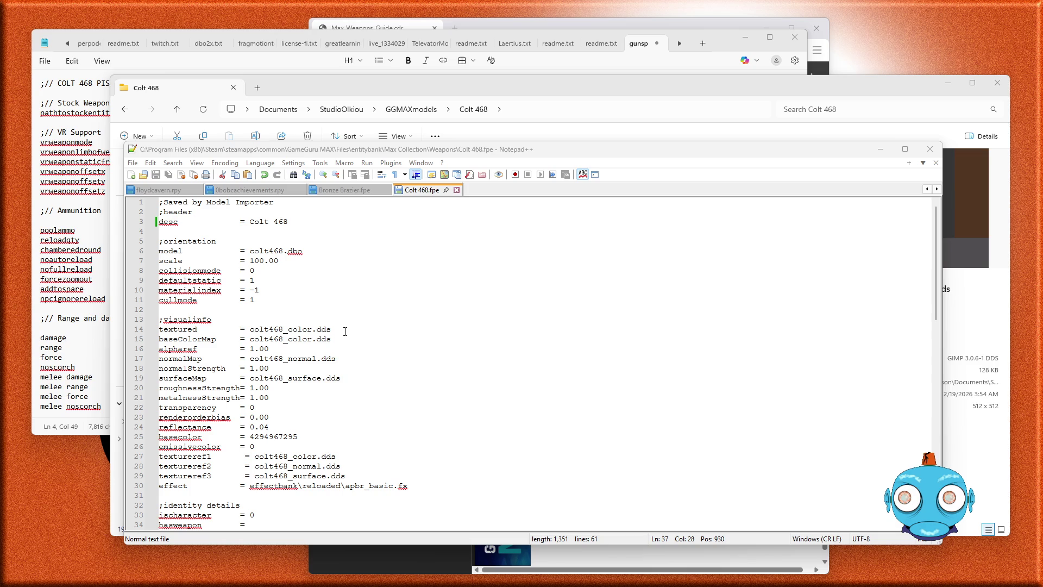
- Look over Colt 468.fpe's settings and place the cursor at the end of line 52
scroll(345, 331, "down", 2)
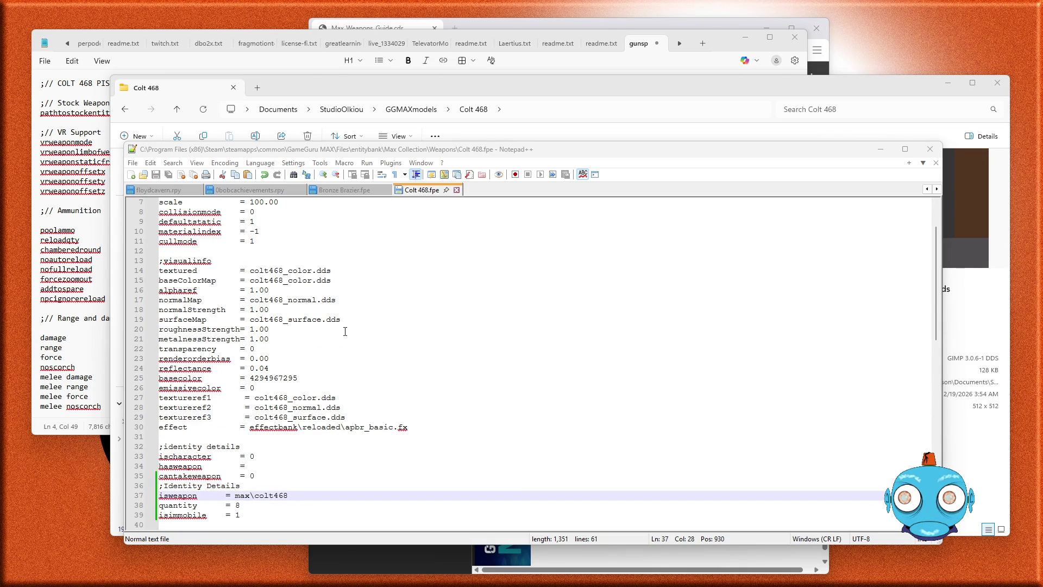
scroll(345, 331, "down", 8)
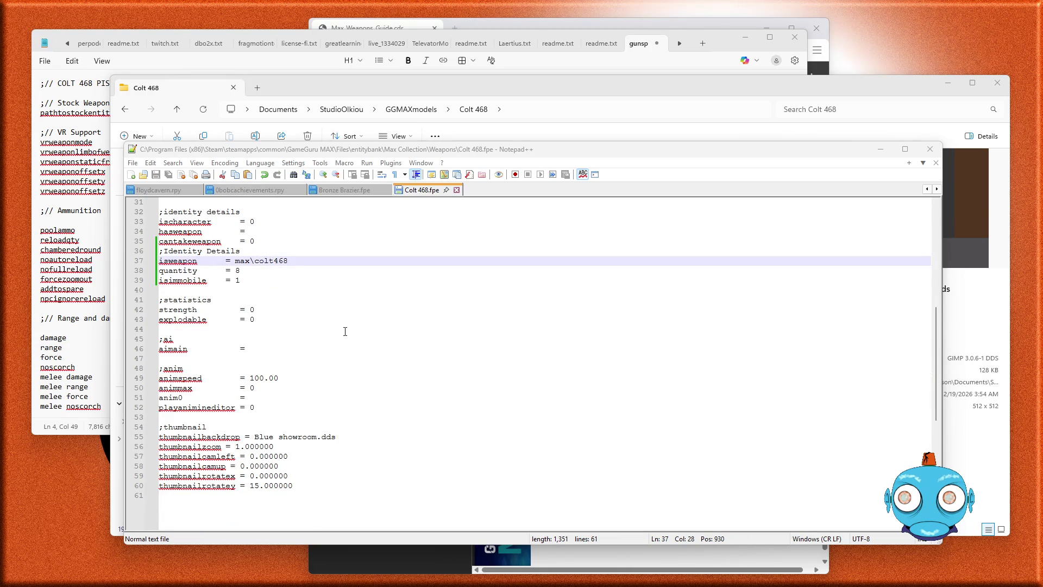
scroll(345, 332, "down", 6)
scroll(345, 331, "up", 3)
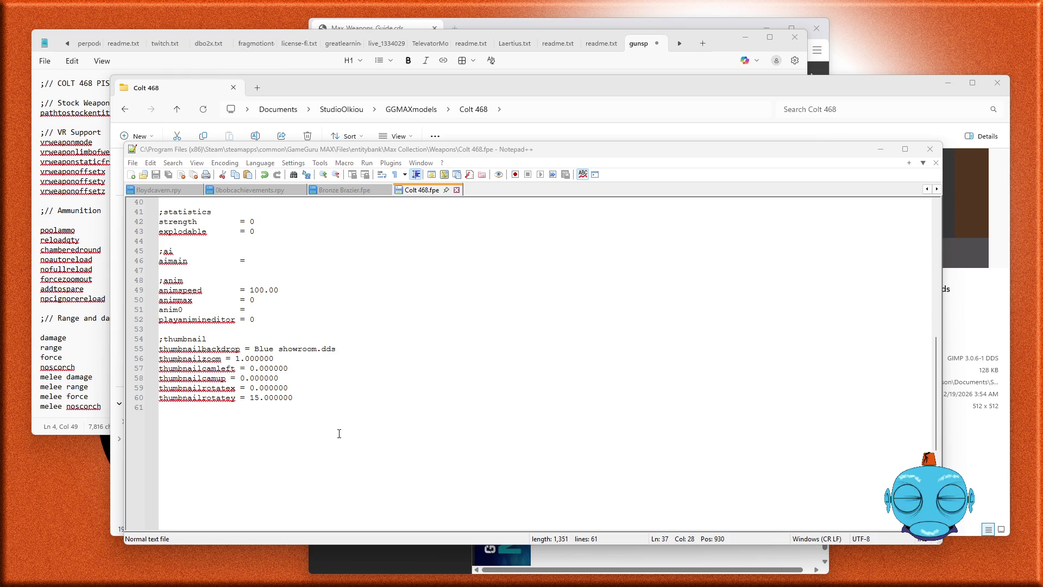
scroll(338, 433, "up", 1)
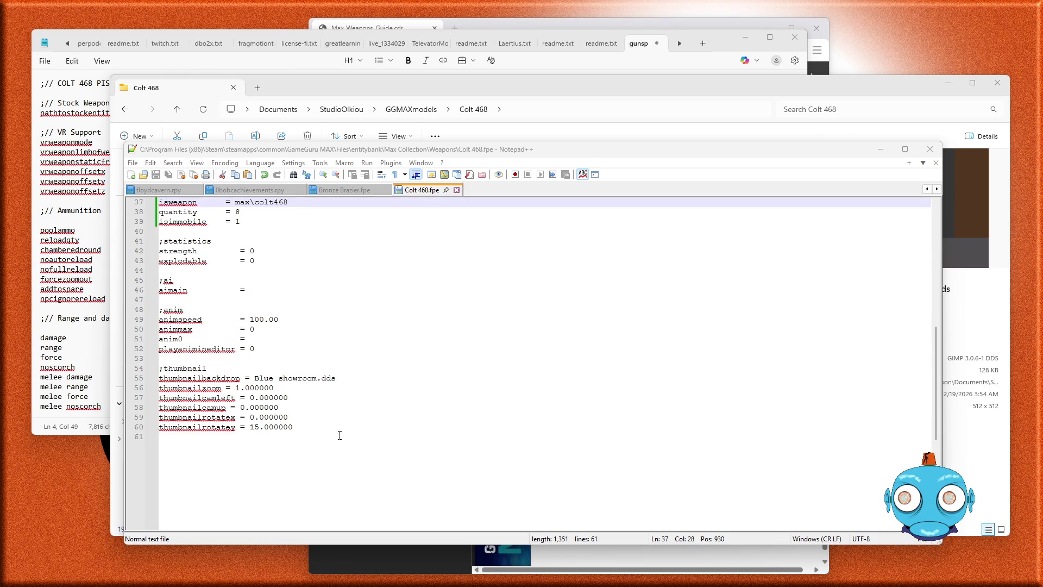
scroll(339, 435, "up", 2)
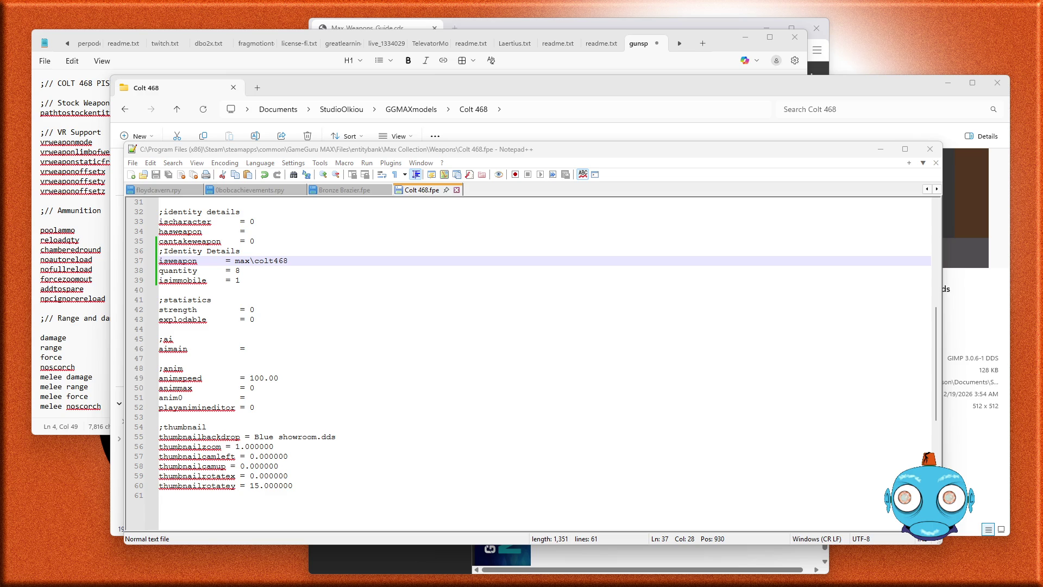
left_click(278, 408)
- Add a ;Sound section with soundset = audiobank\misc\weapon.wav after the anim settings
key("Return")
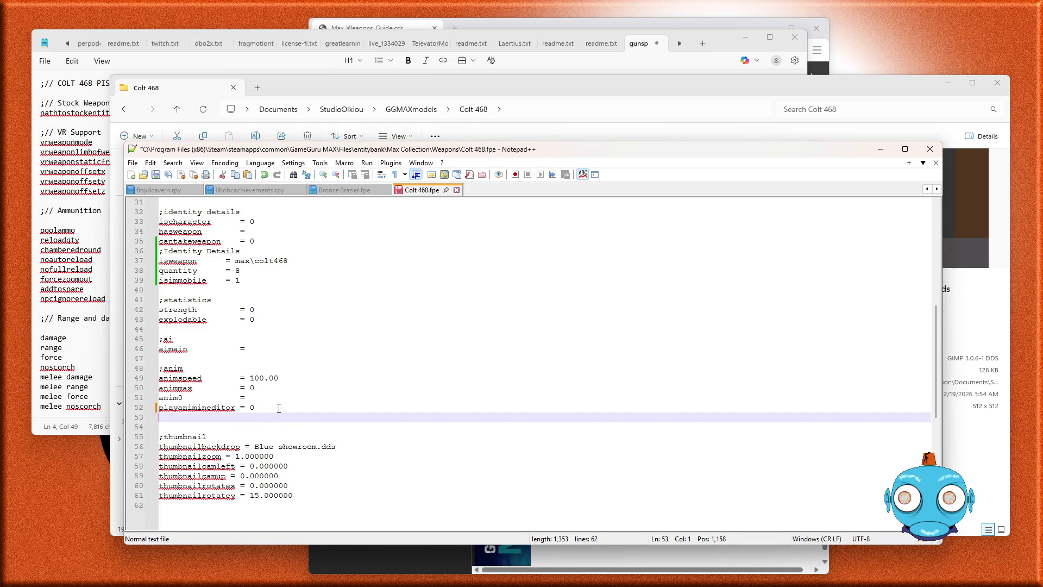
key("Return")
type(";Sound soundset      = audiobank\\misc\\weapon.wav")
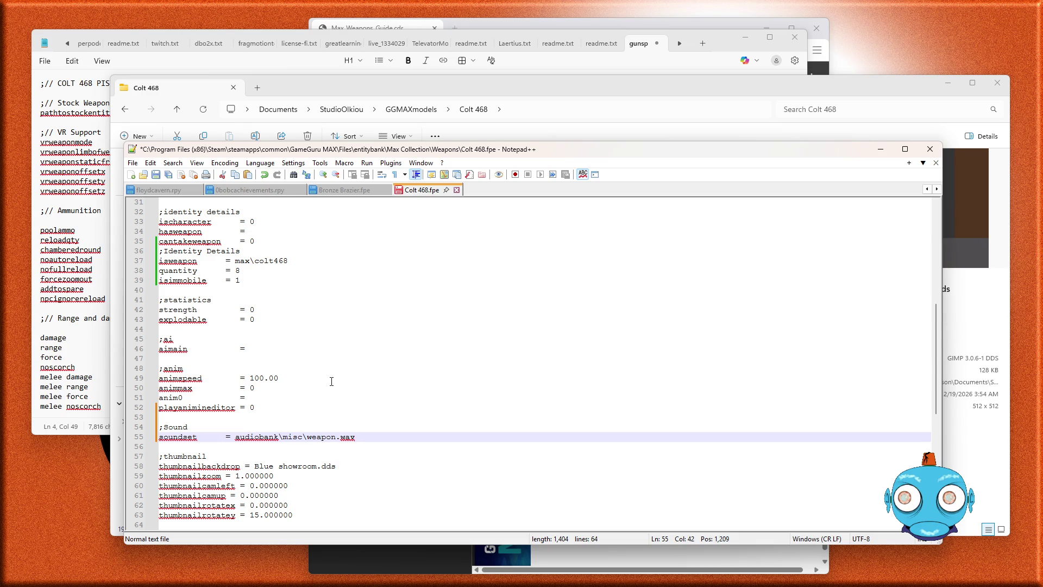
scroll(331, 381, "up", 5)
scroll(329, 384, "up", 5)
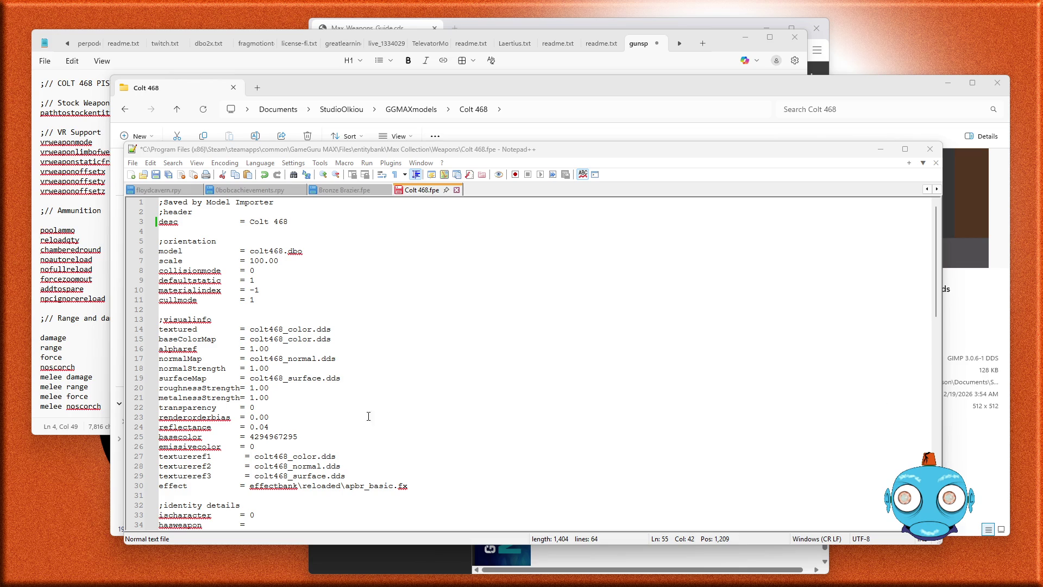
- Paste model, rotz, defaultstatic, materialindex and collisionmode lines after cullmode, with model gamecore\guns\max\colt468\weapon.dbo
left_click(268, 299)
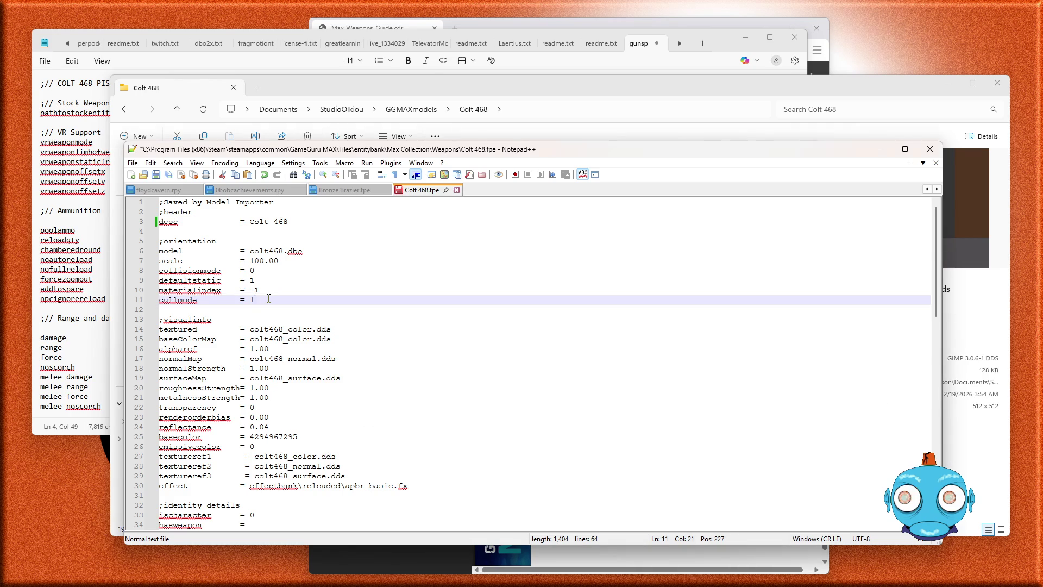
type("model         = gamecore\\guns\\max\\colt\\weapon.dbo rotz          = 90 defaultstatic = 0 materialindex = 2 collisionmode = 0")
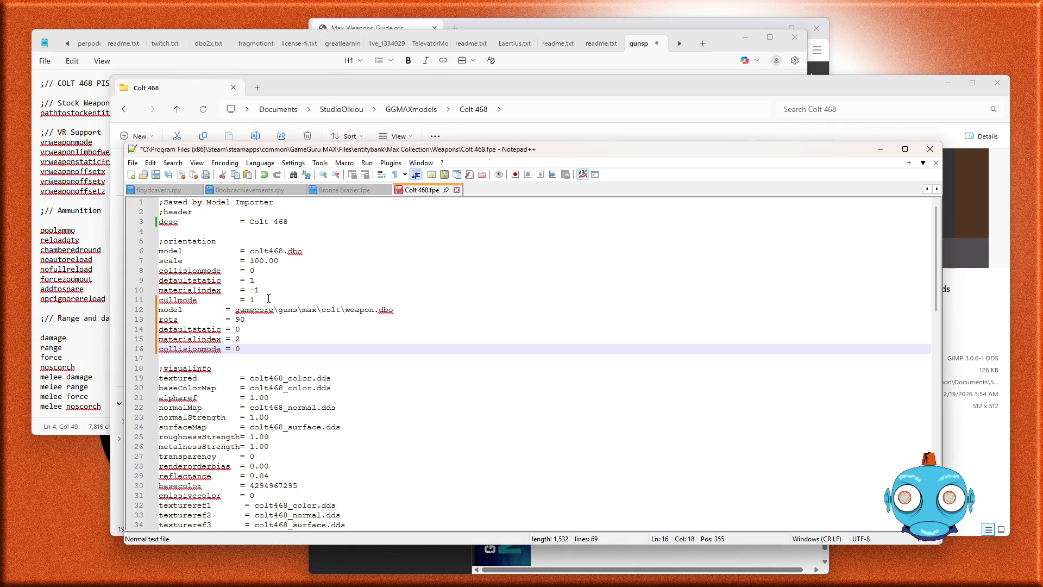
left_click(340, 311)
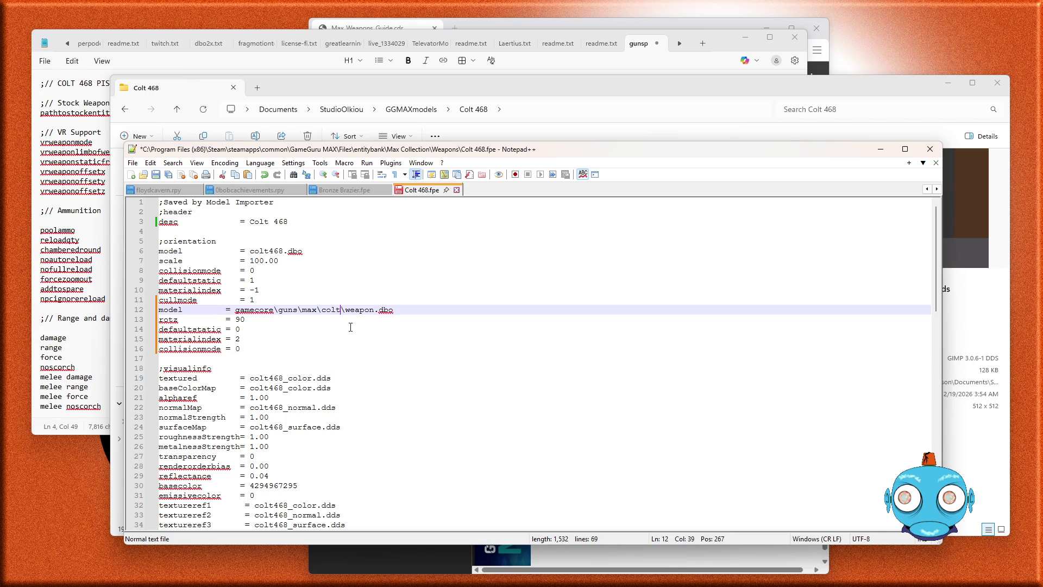
type("468")
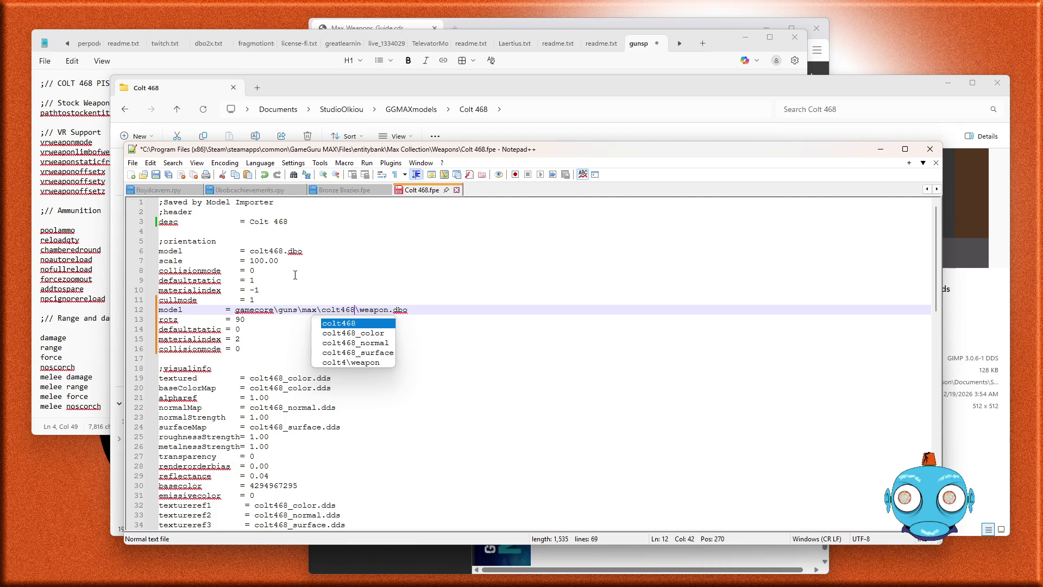
- Delete the old model = colt468.dbo line from Colt 468.fpe
left_click(312, 251)
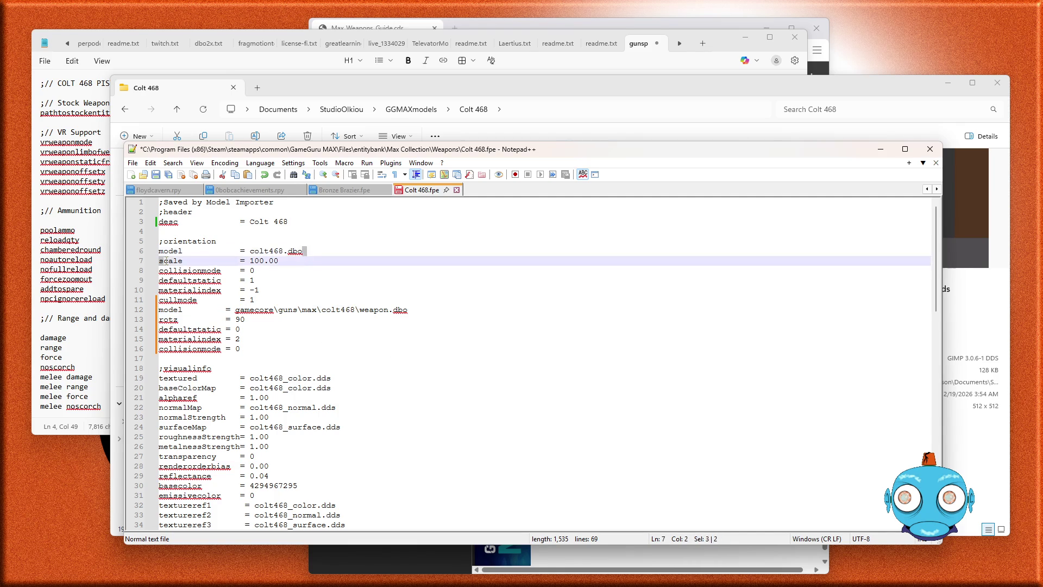
left_click_drag(302, 252, 149, 249)
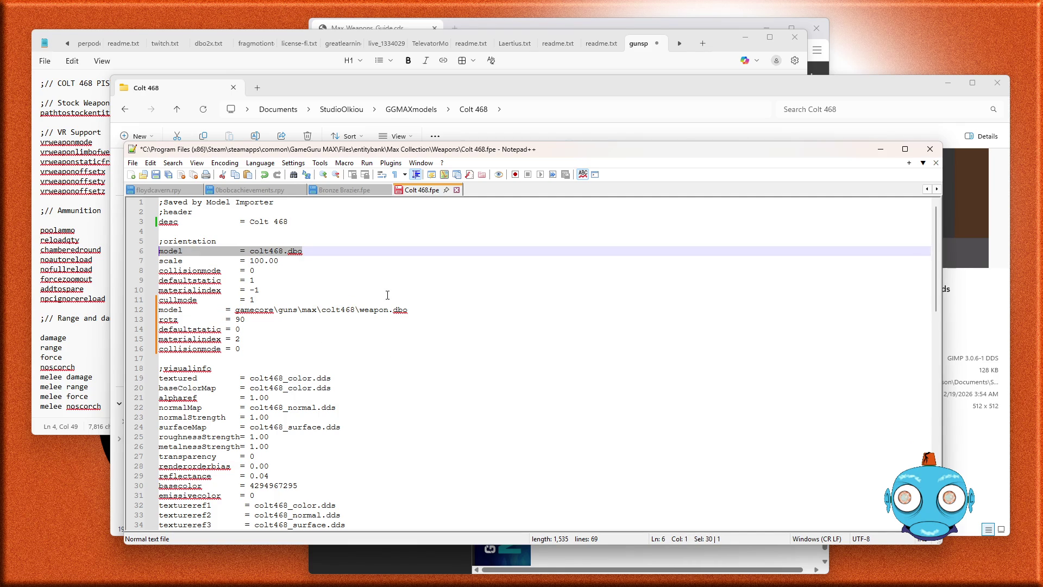
key("Delete")
key("Delete")
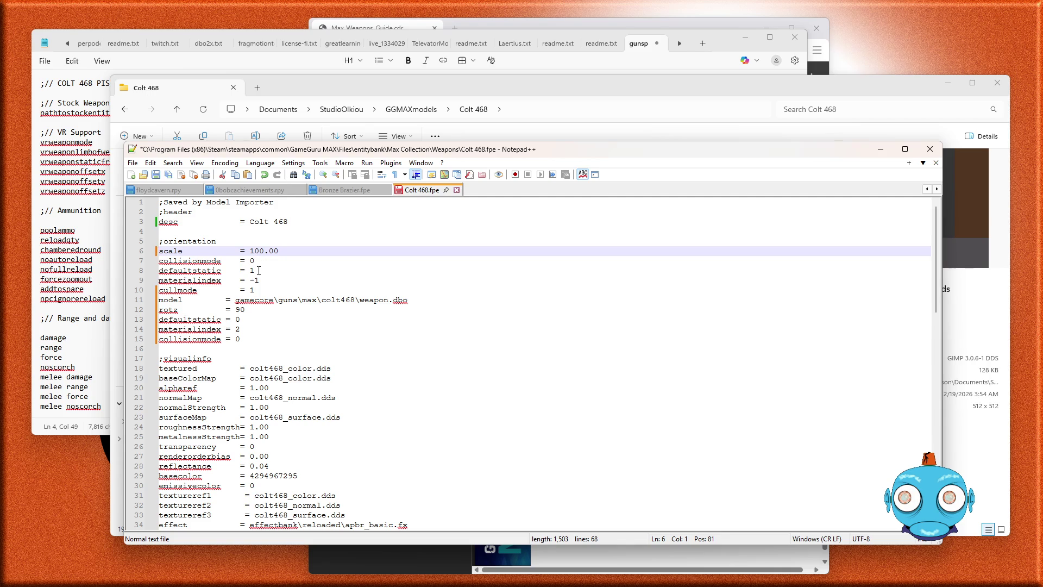
- Remove the old collisionmode, defaultstatic and materialindex lines, save, and show the weapons guide
mouse_move(259, 280)
left_mouse_down()
mouse_move(162, 270)
mouse_move(158, 261)
left_mouse_up()
key("Delete")
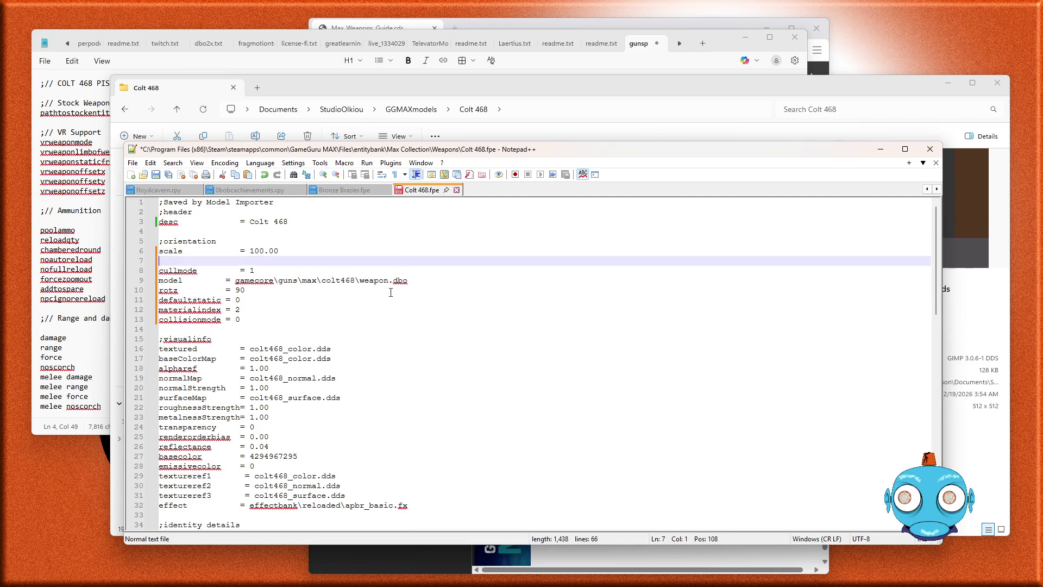
key("Delete")
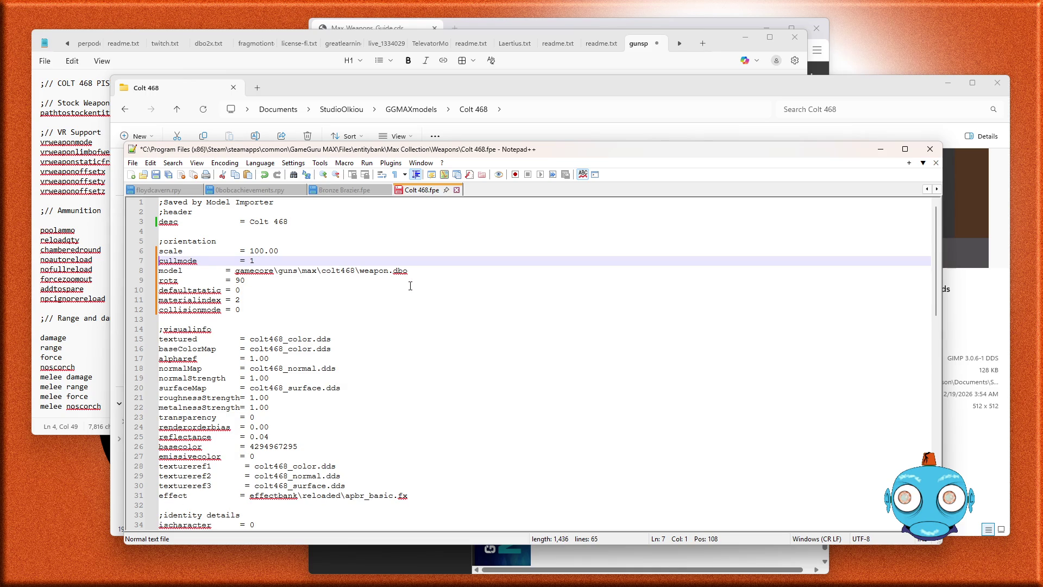
key("ctrl+s")
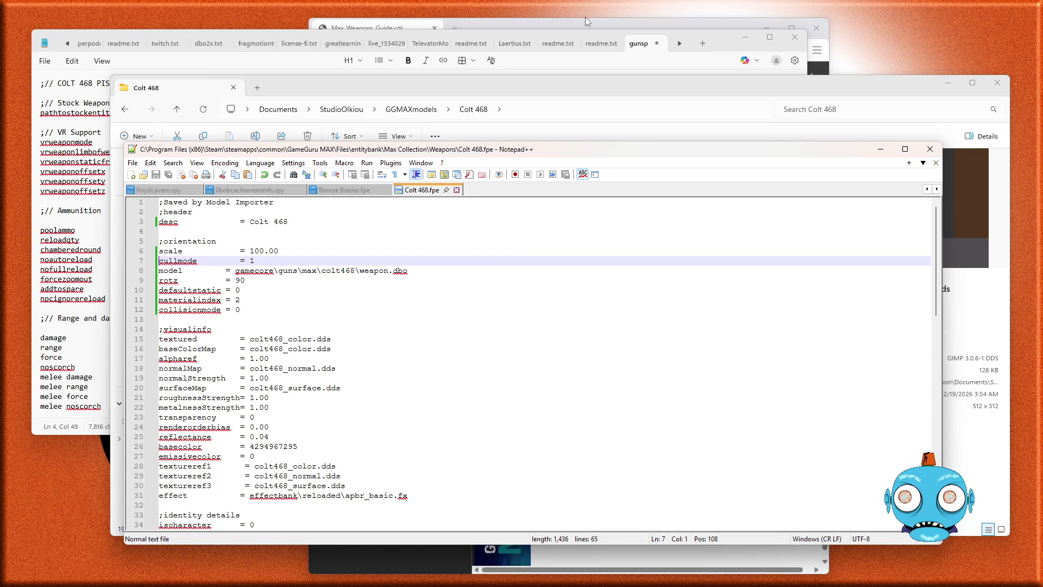
left_click(561, 25)
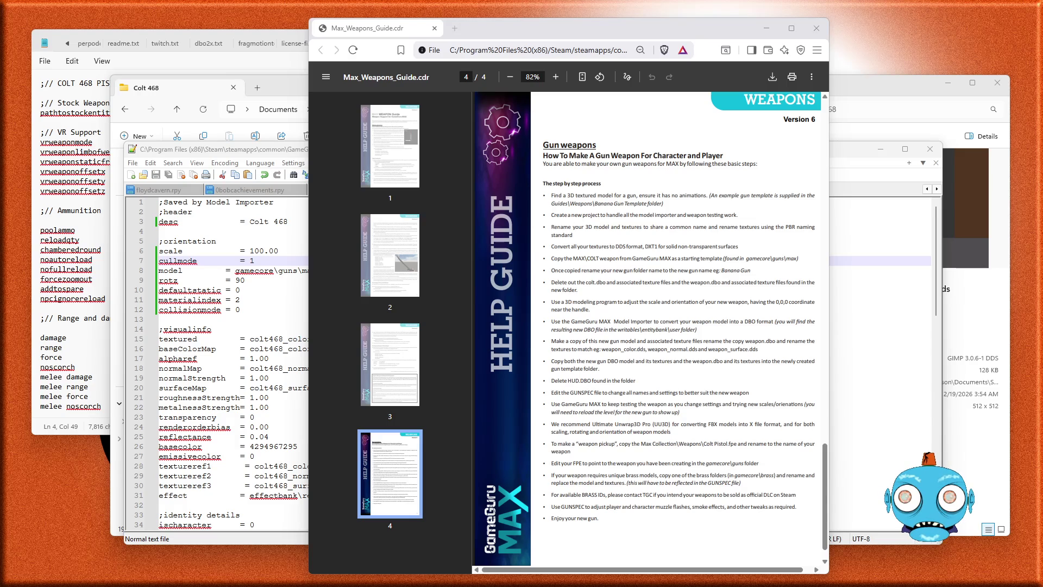
- Close the Max Weapons Guide PDF in Brave
left_click(816, 30)
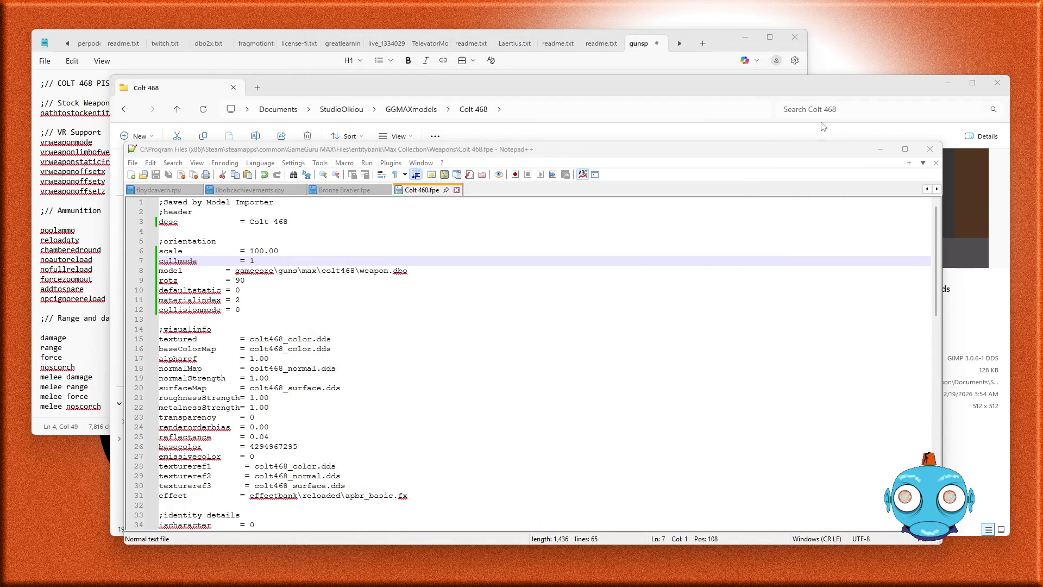
- Close Colt 468.fpe, go back to GGMAXmodels, and bring the gamecore\guns\max window into view
left_click(930, 149)
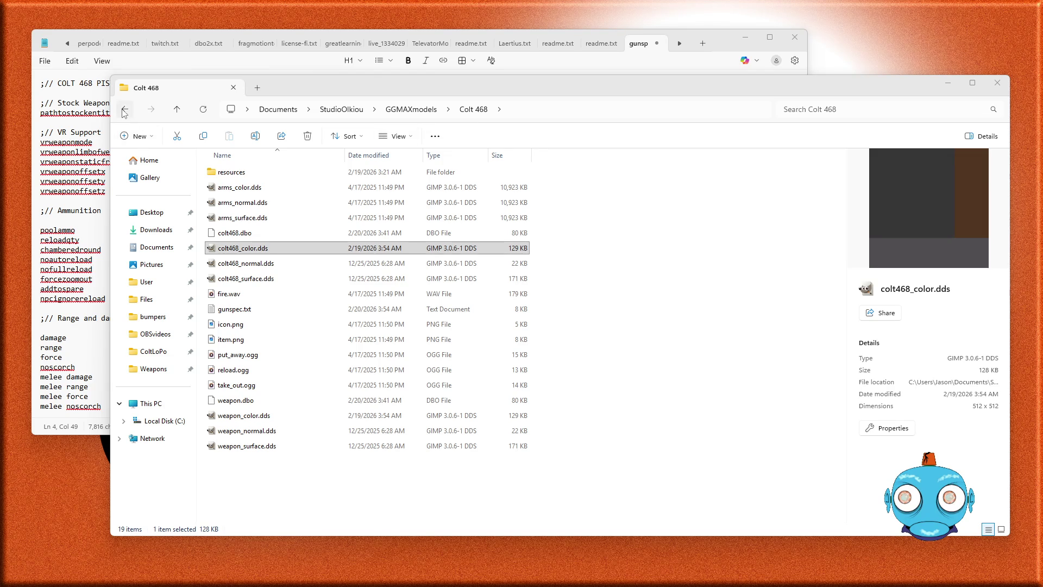
key("alt+Left")
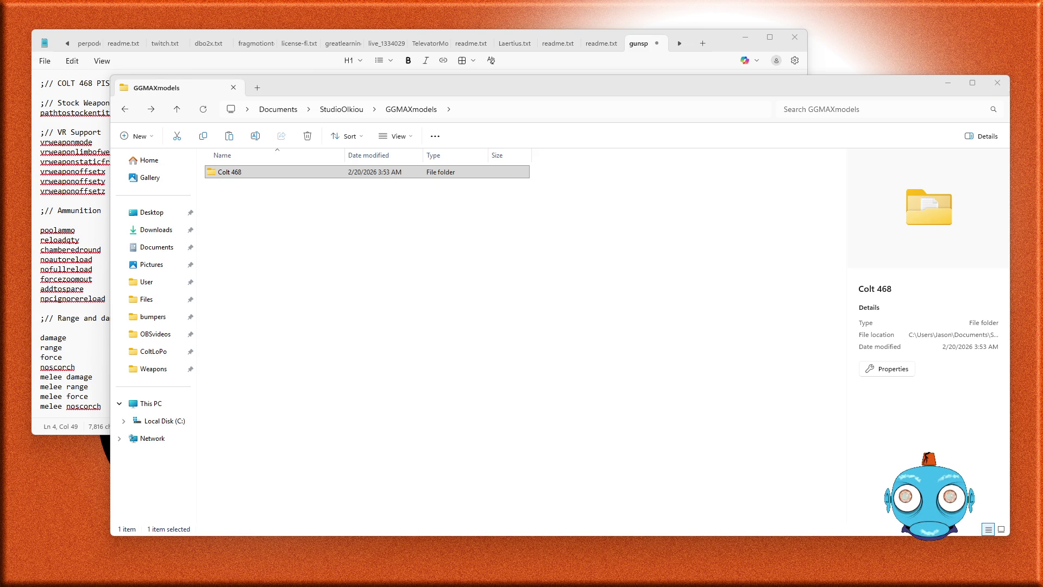
left_click_drag(1042, 132, 519, 133)
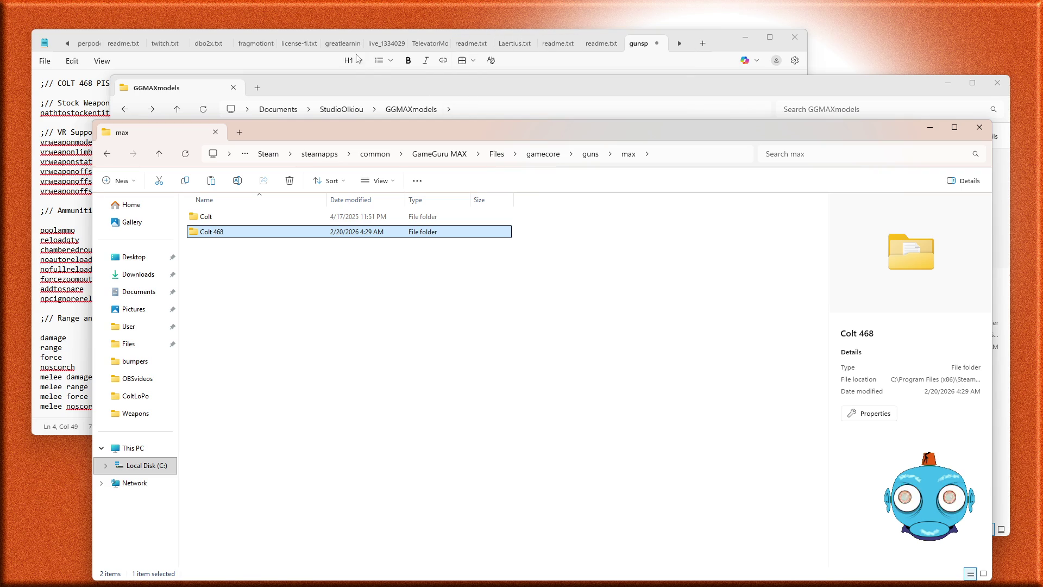
- Confirm Colt 468 sits in gamecore\guns\max, then close that window, the gunsp notes and GGMAXmodels
left_click(646, 66)
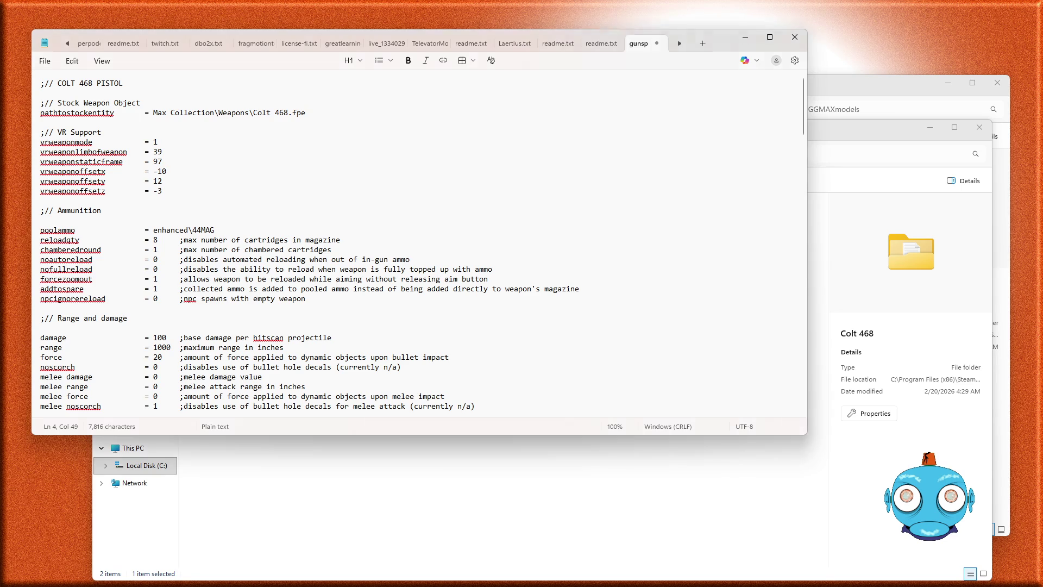
left_click(827, 135)
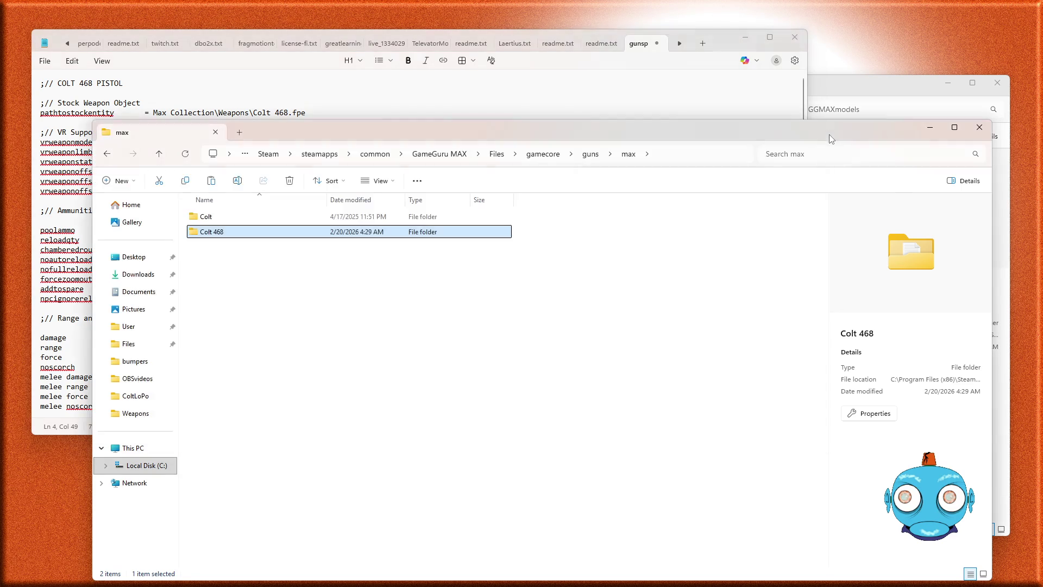
left_click(984, 131)
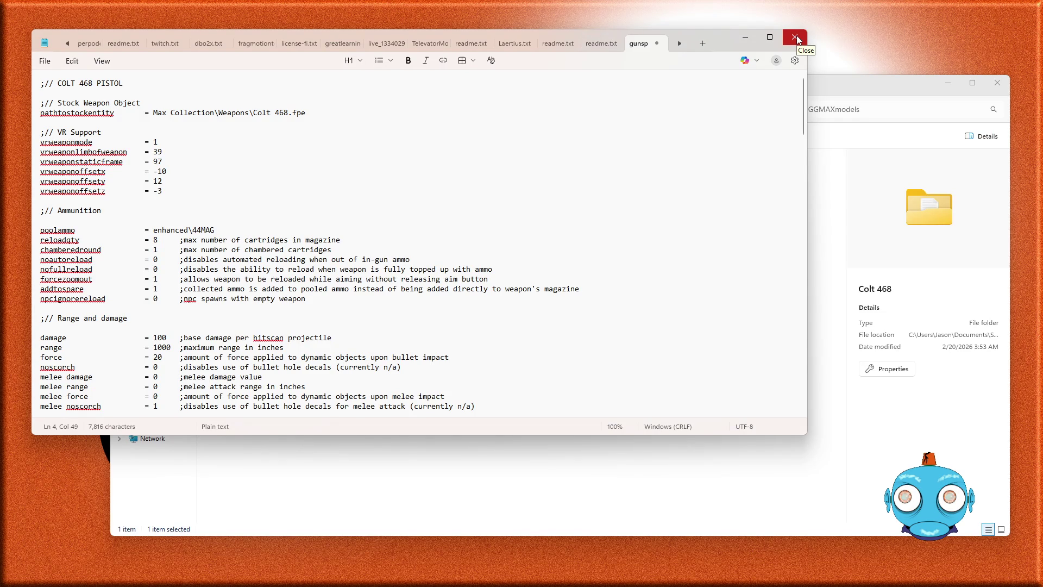
left_click(796, 39)
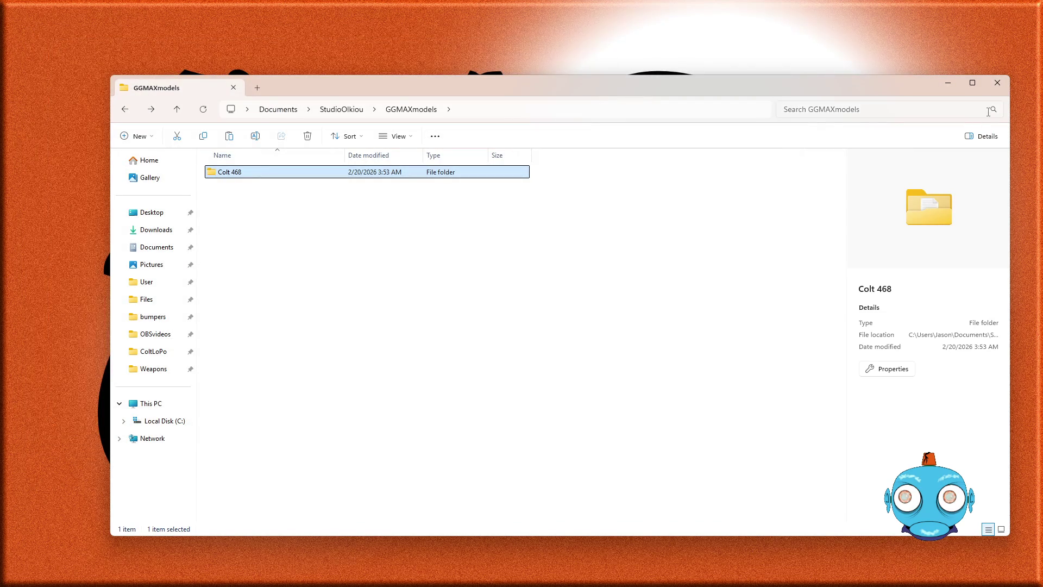
left_click(998, 86)
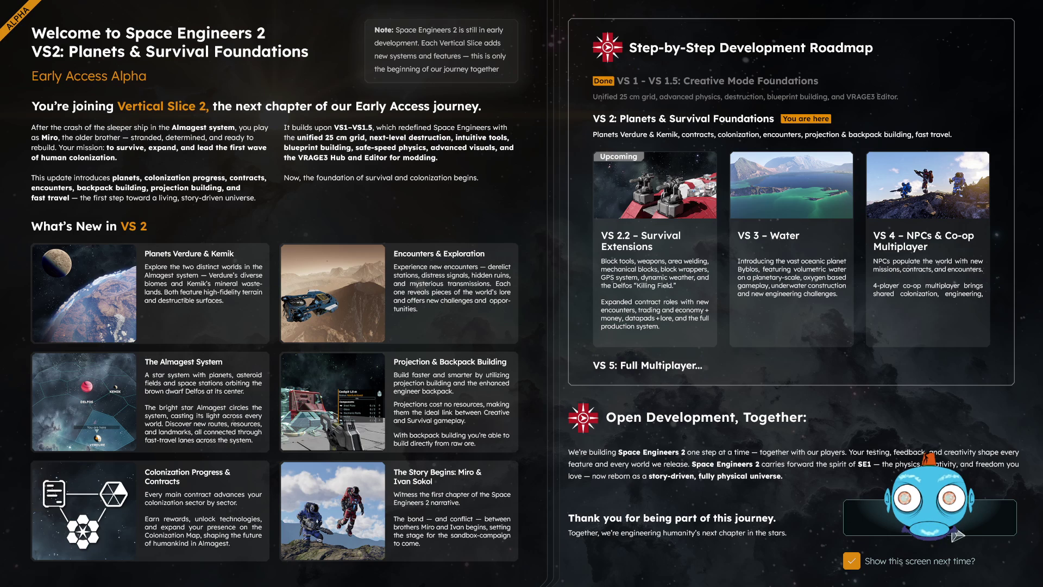
- Close the roadmap screen and continue the Welcome To Verdure 1 save
left_click(948, 533)
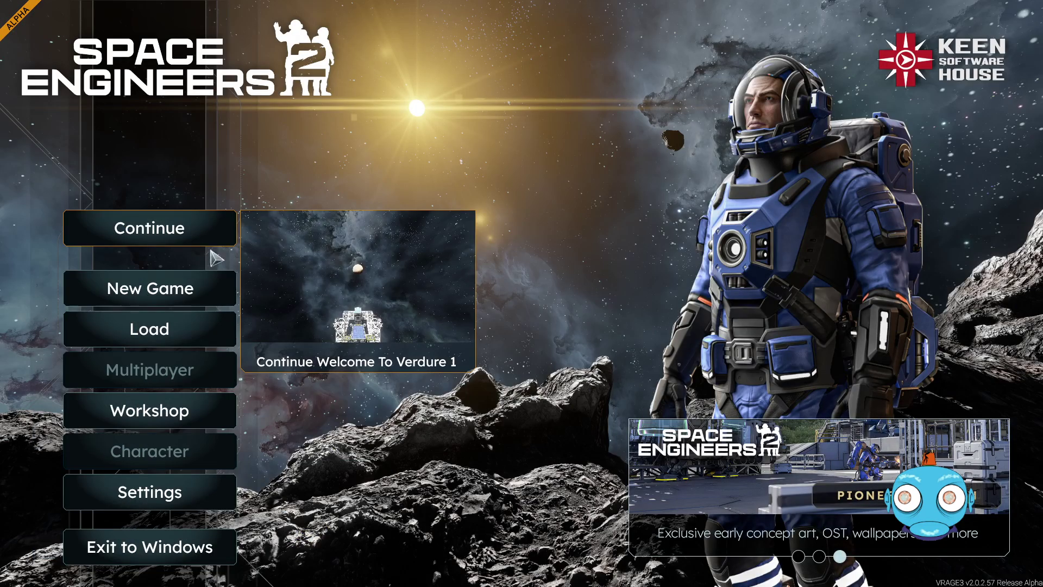
left_click(194, 228)
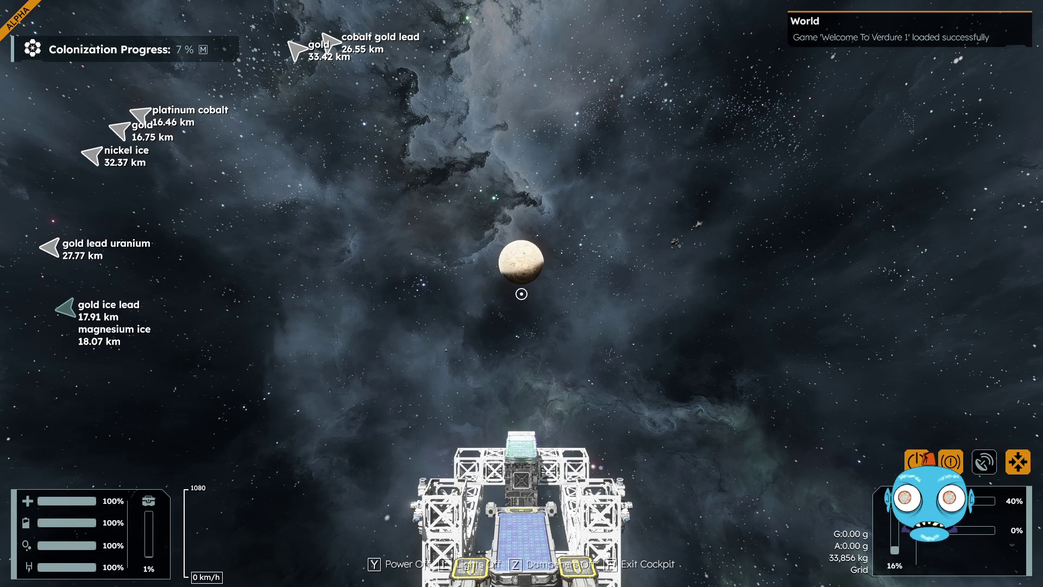
- Exit the cockpit, fly along the station truss, re-board, and bring up the Colonization map
key("f")
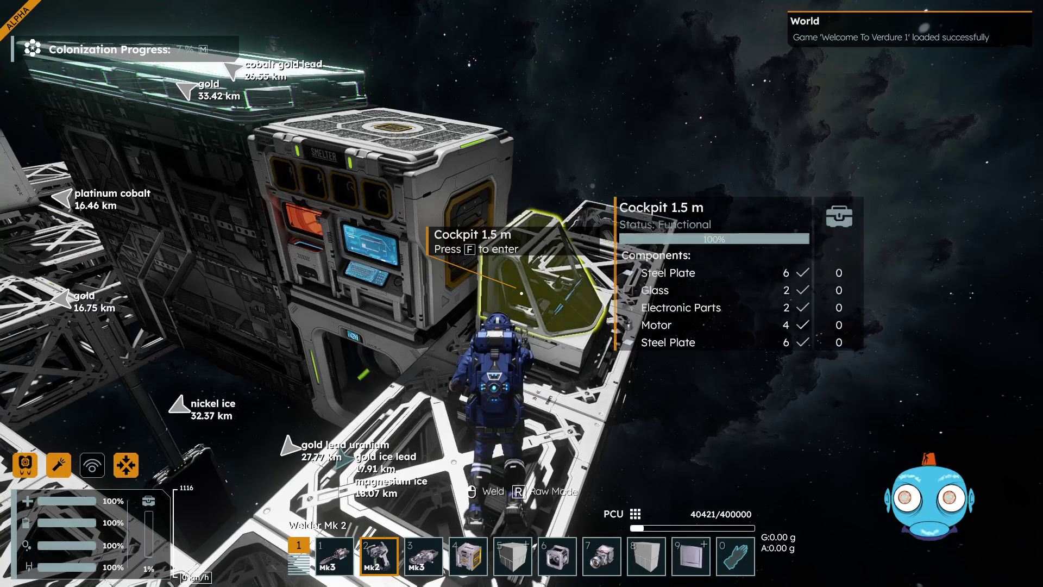
key("w")
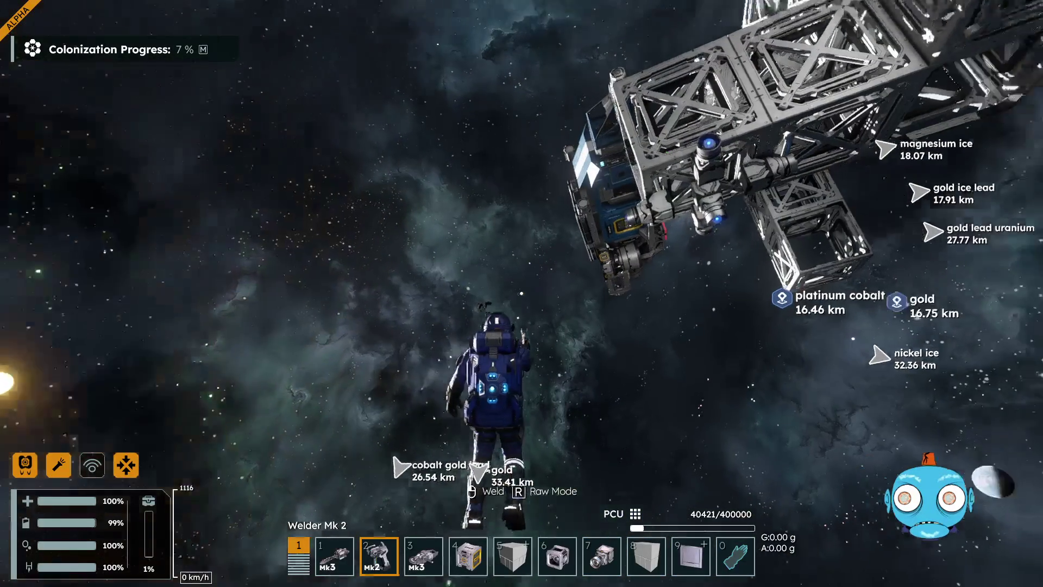
key("w")
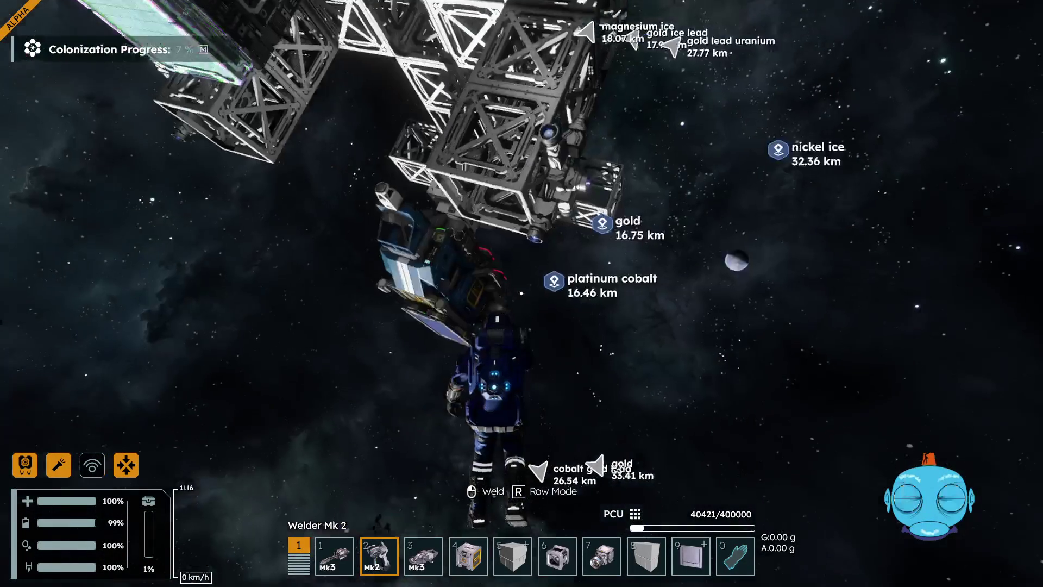
key("w")
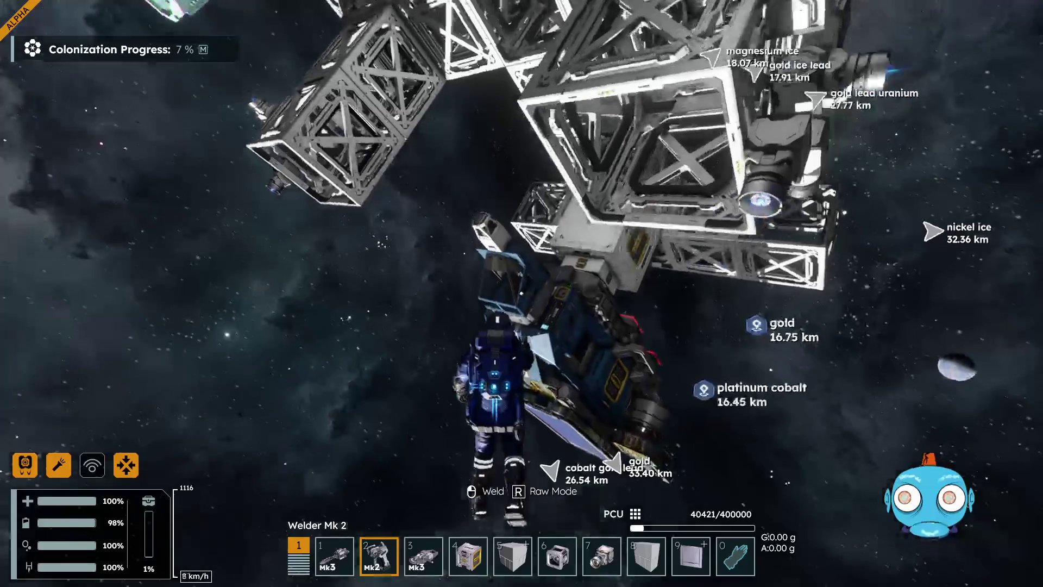
key("f")
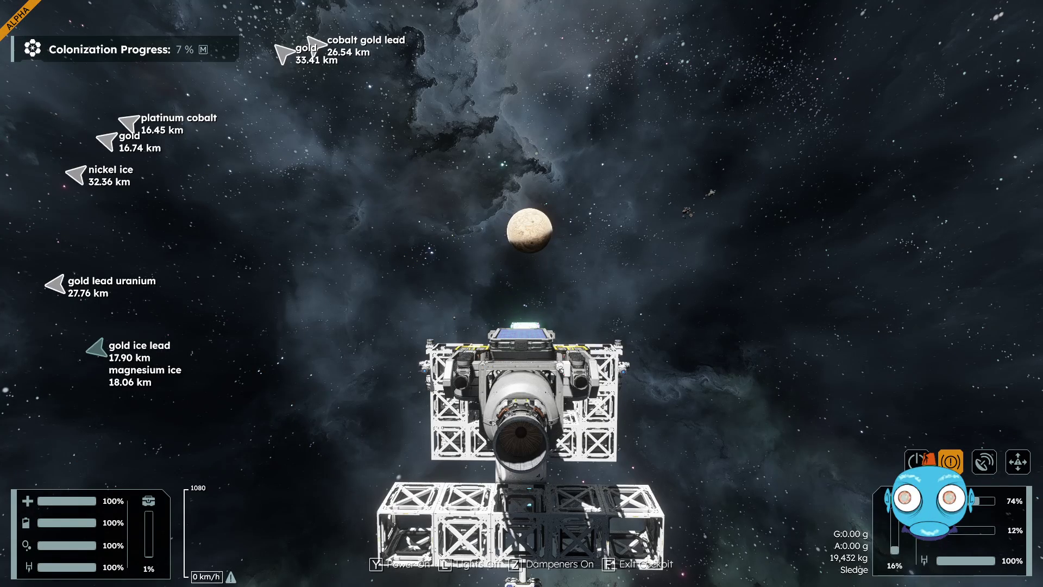
key("m")
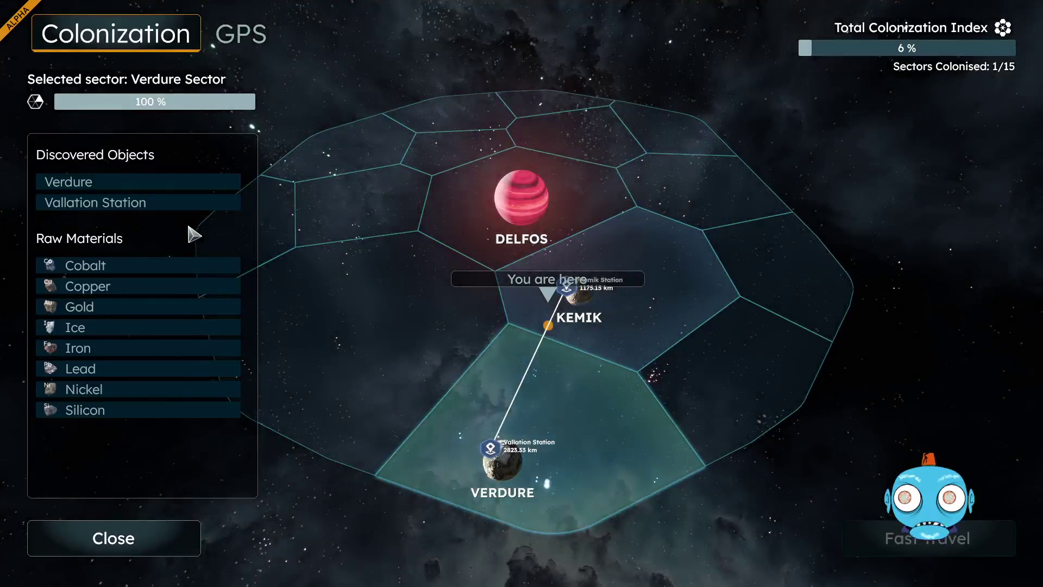
- From the GPS marker list, create a marker named M13 and close the map
left_click(252, 39)
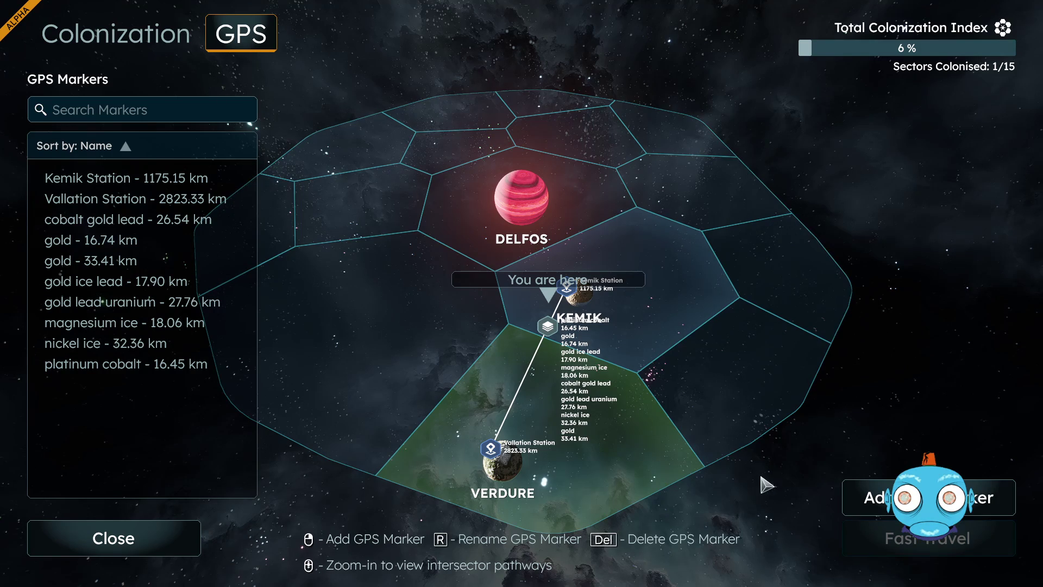
left_click(929, 497)
left_click(422, 307)
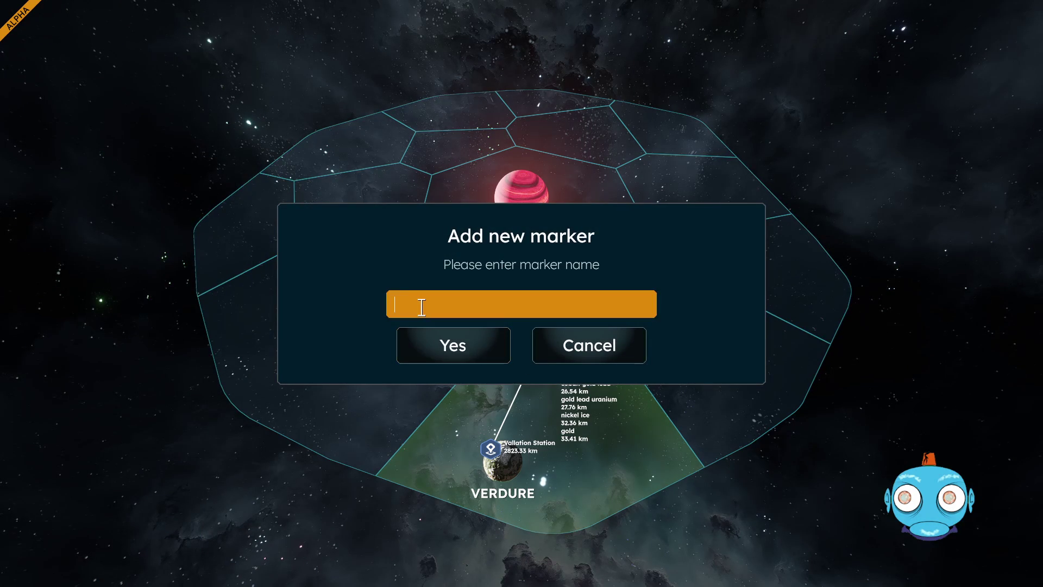
type("M13")
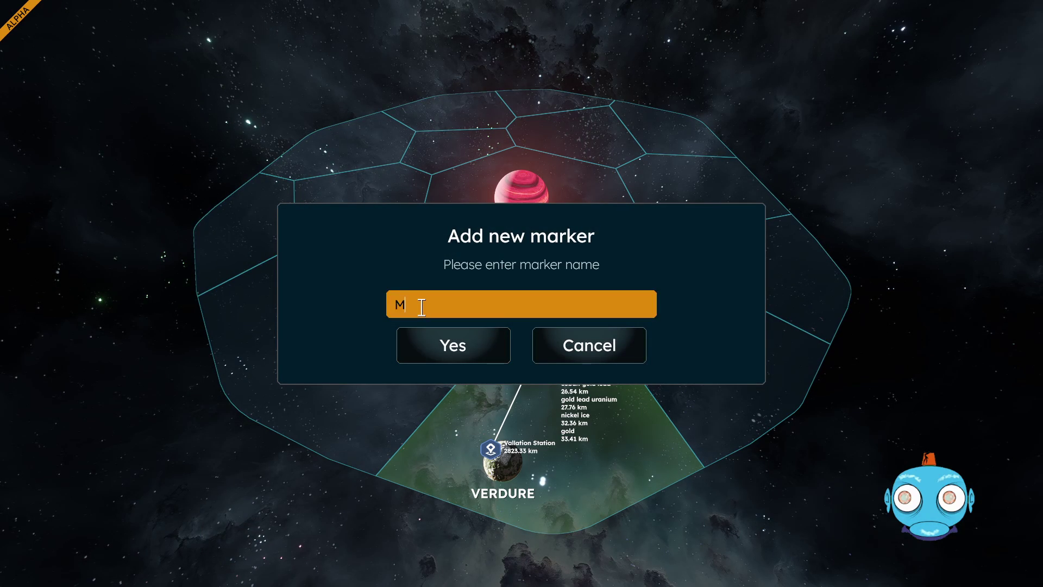
left_click(459, 348)
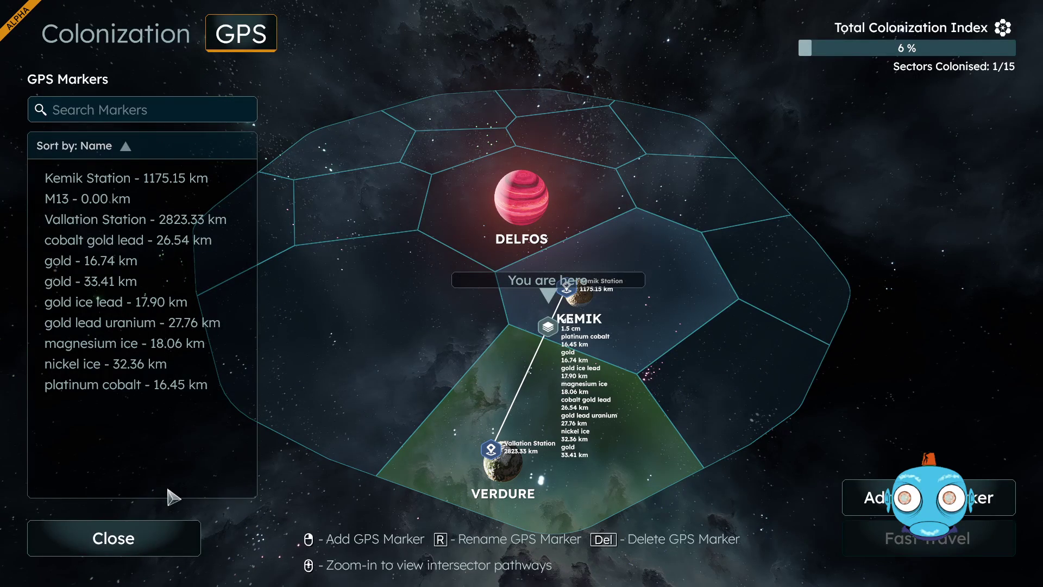
left_click(157, 544)
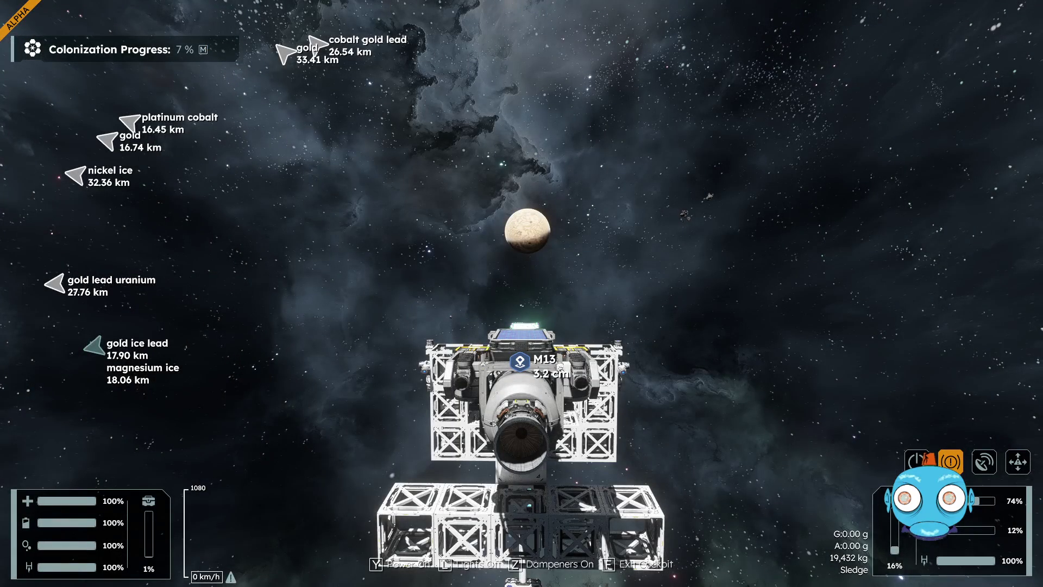
- Power up the ship, turn off dampeners, and back it clear of the M13 connector
key("y")
key("z")
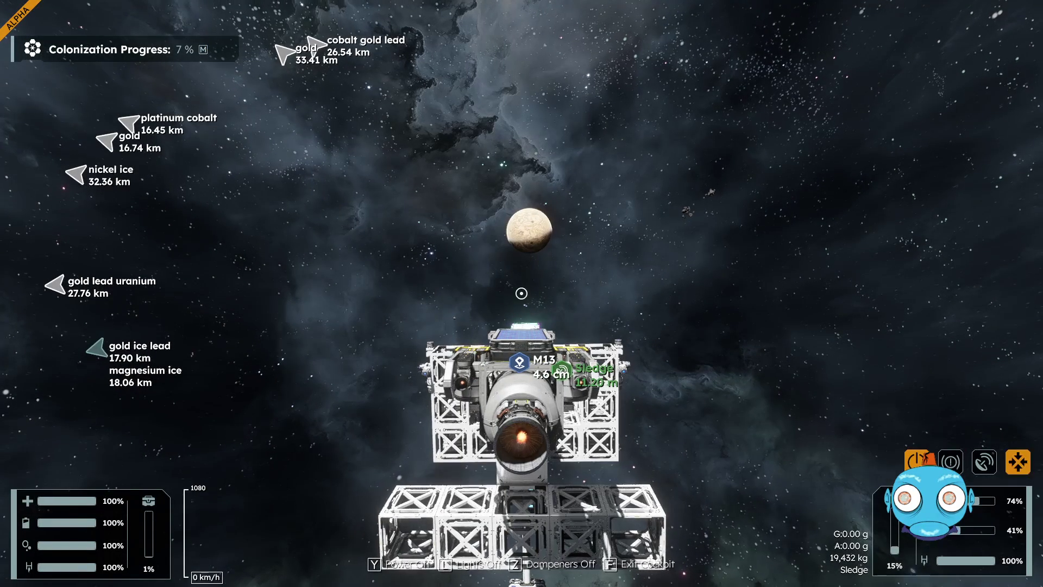
key("space")
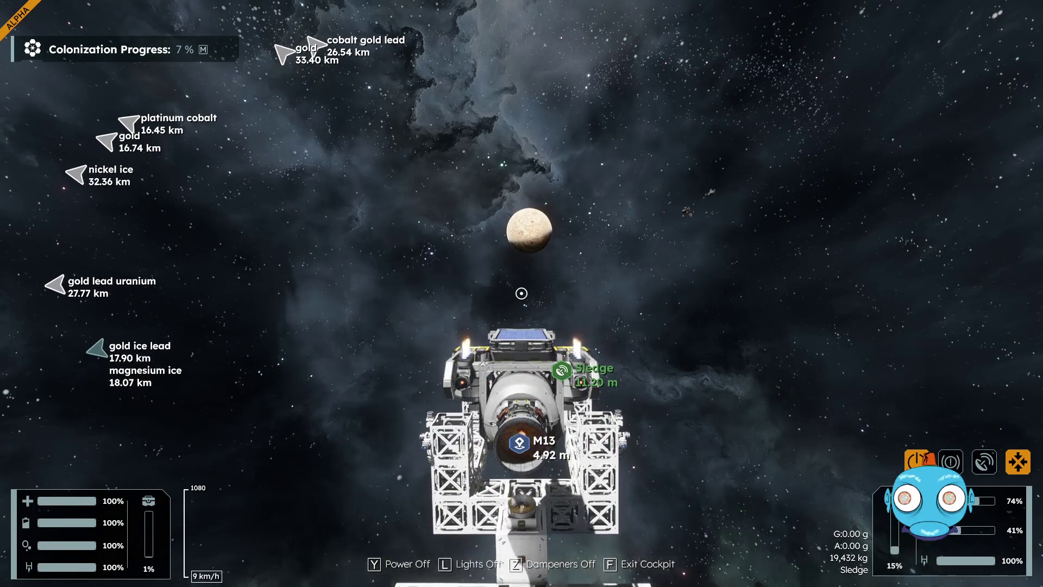
key("c")
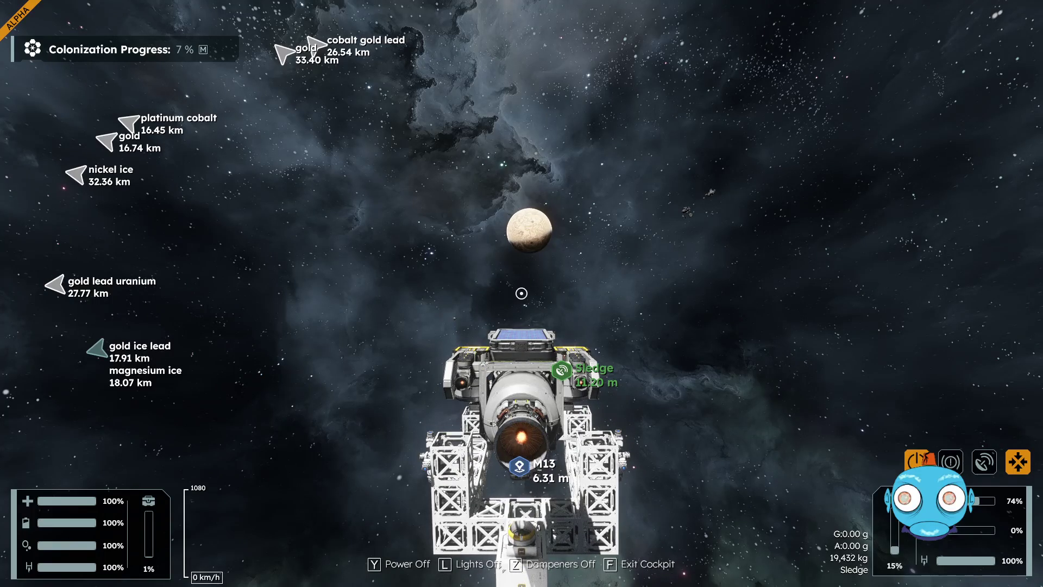
- Fly the ship forward roughly 4 km to hover above the rocky asteroid
key("w")
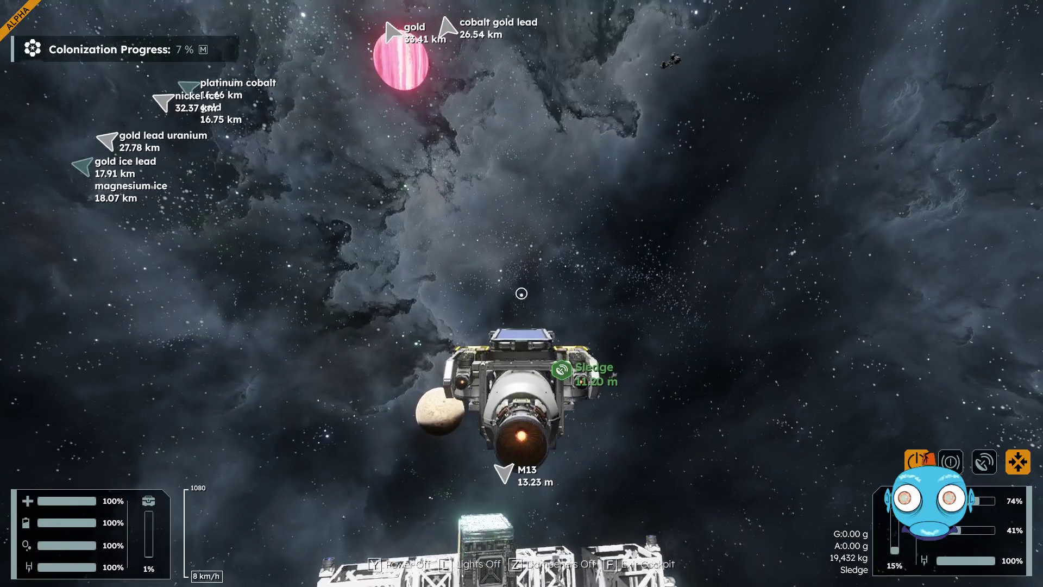
key("w")
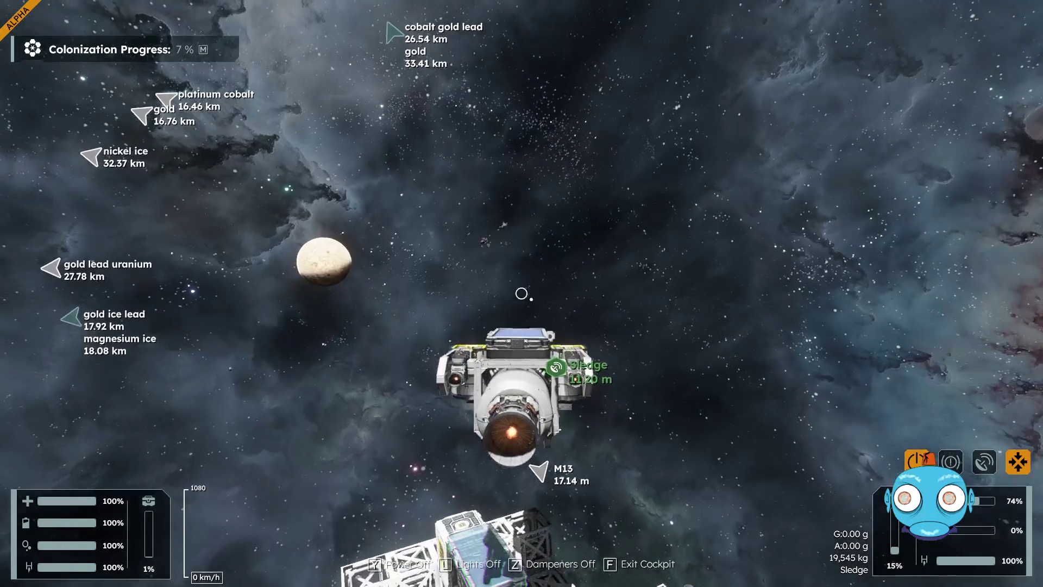
key("w")
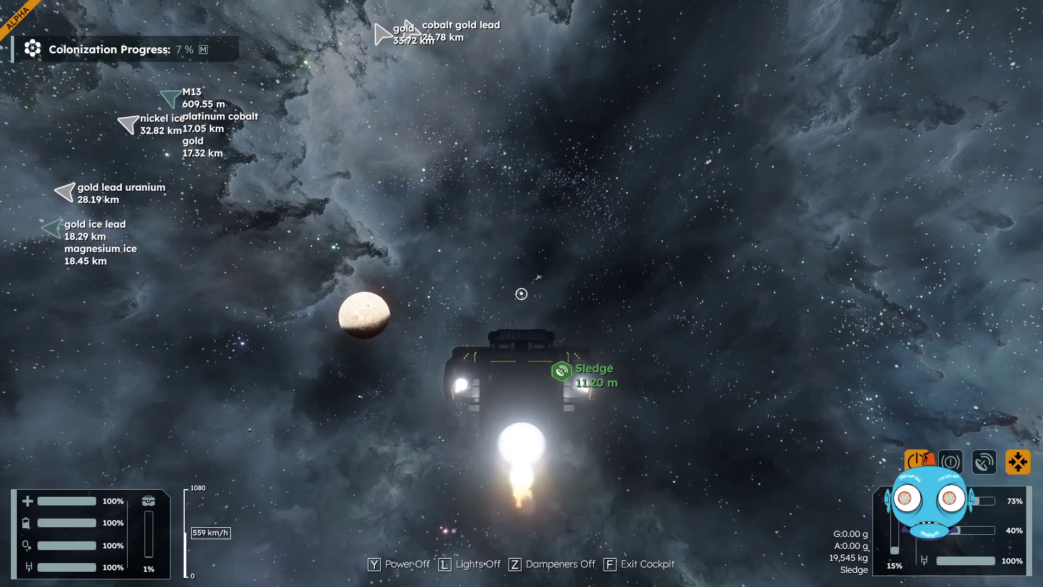
key("w")
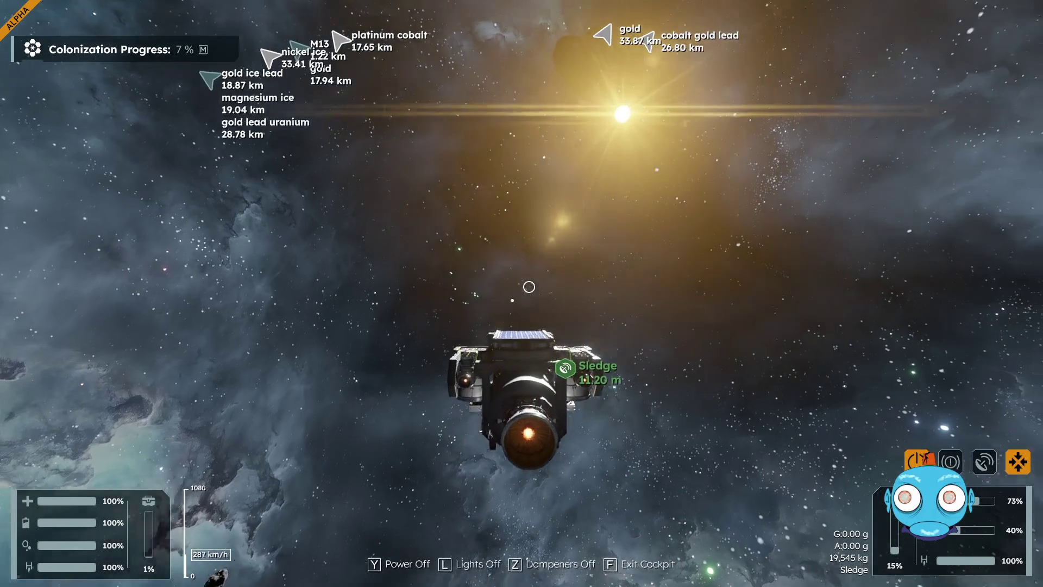
key("w")
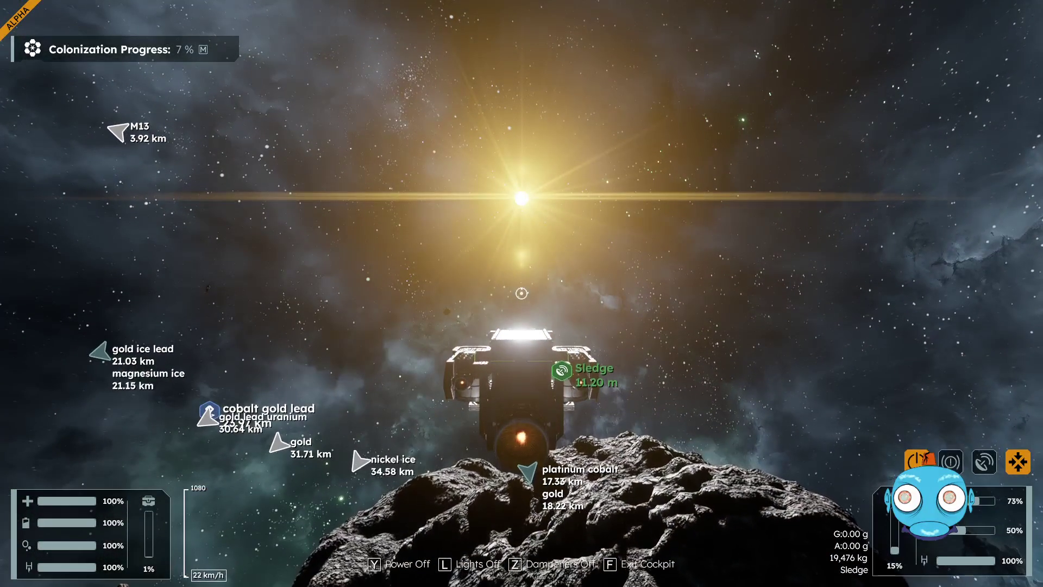
key("w")
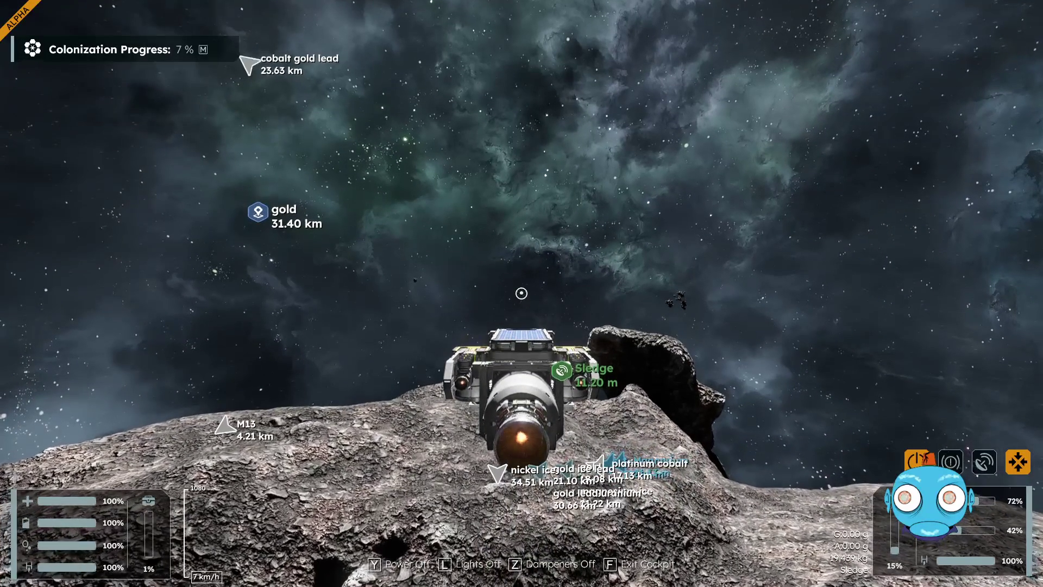
- Leave the Sledge's cockpit and walk across the asteroid toward the magnesium deposit
key("f")
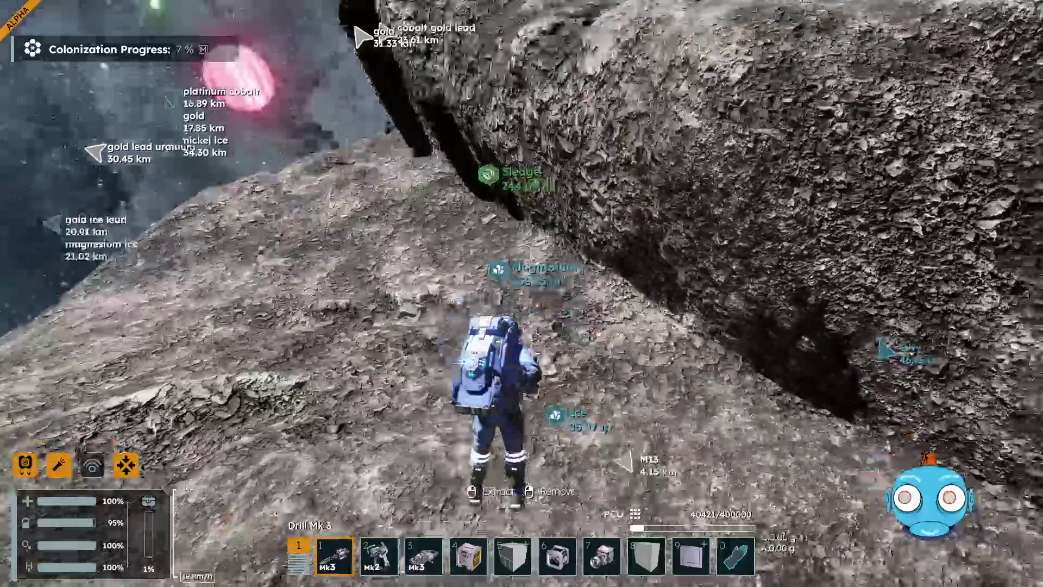
key("w")
key("w")
key("w")
key("w")
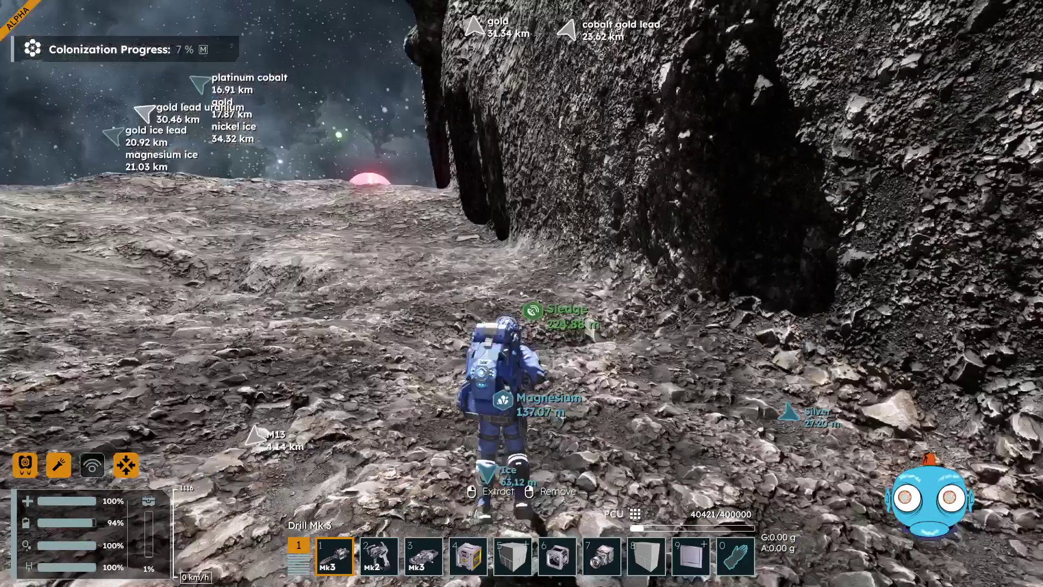
key("w")
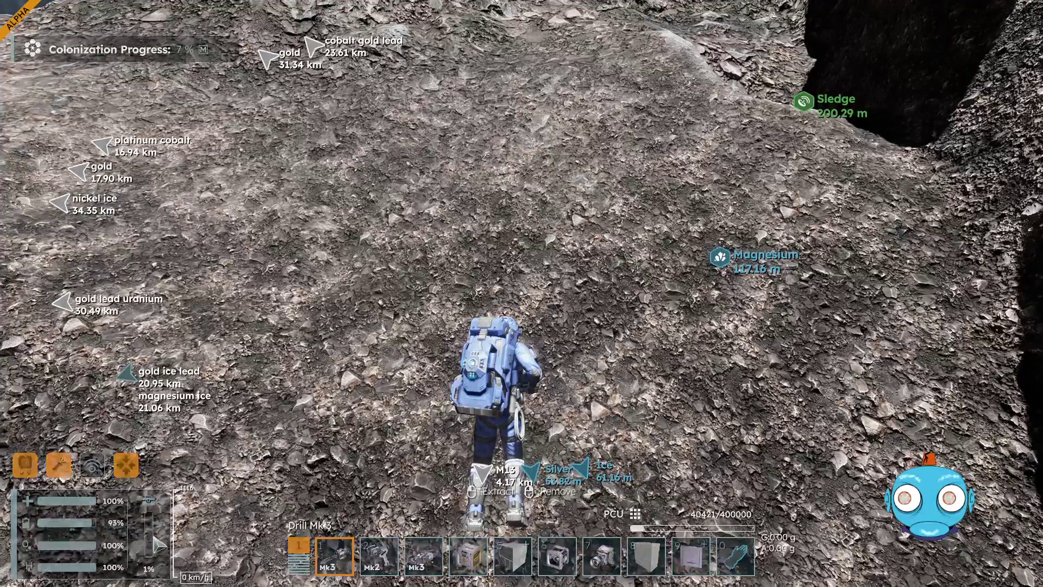
- On the map's GPS list, add a marker named 'ice magnesium silver', then close the map
key("m")
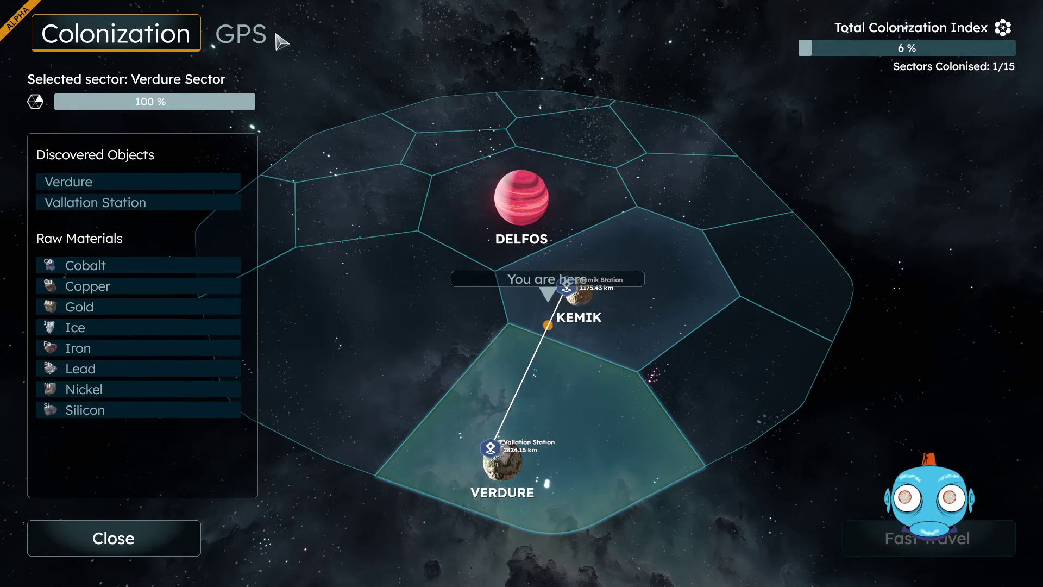
left_click(262, 38)
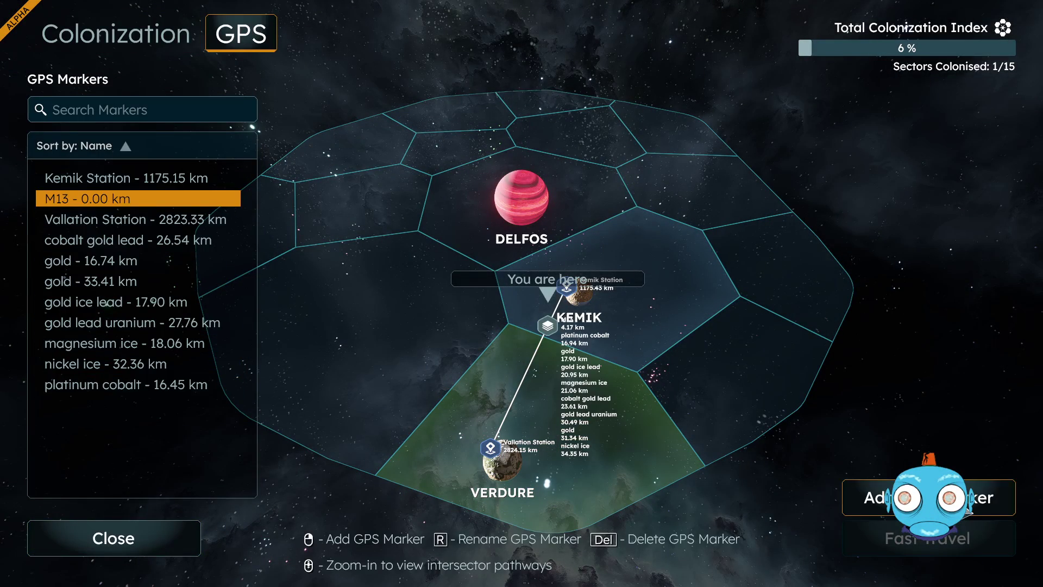
left_click(968, 510)
left_click(517, 309)
type("ice magnesium silver")
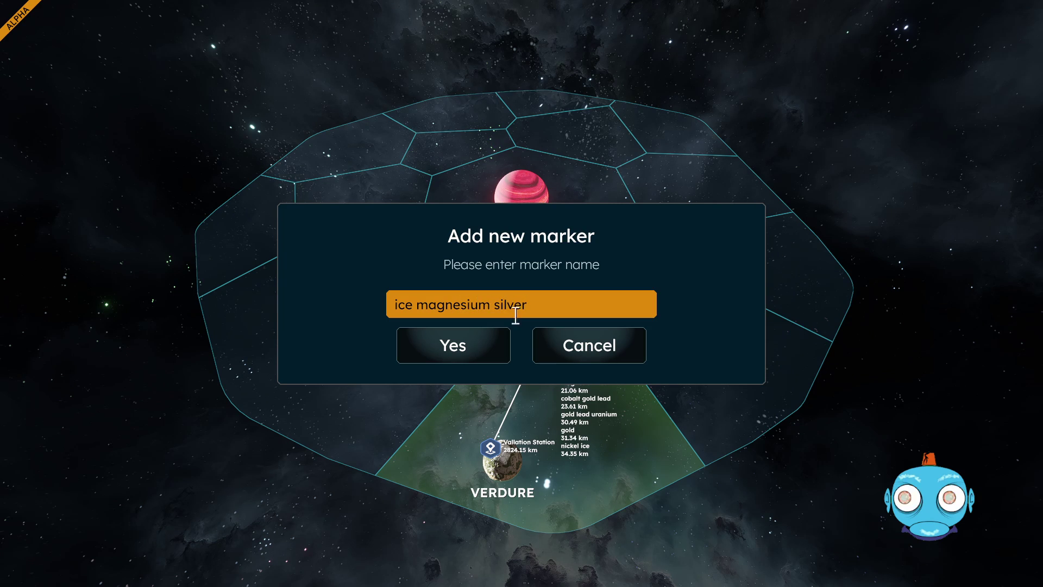
left_click(470, 354)
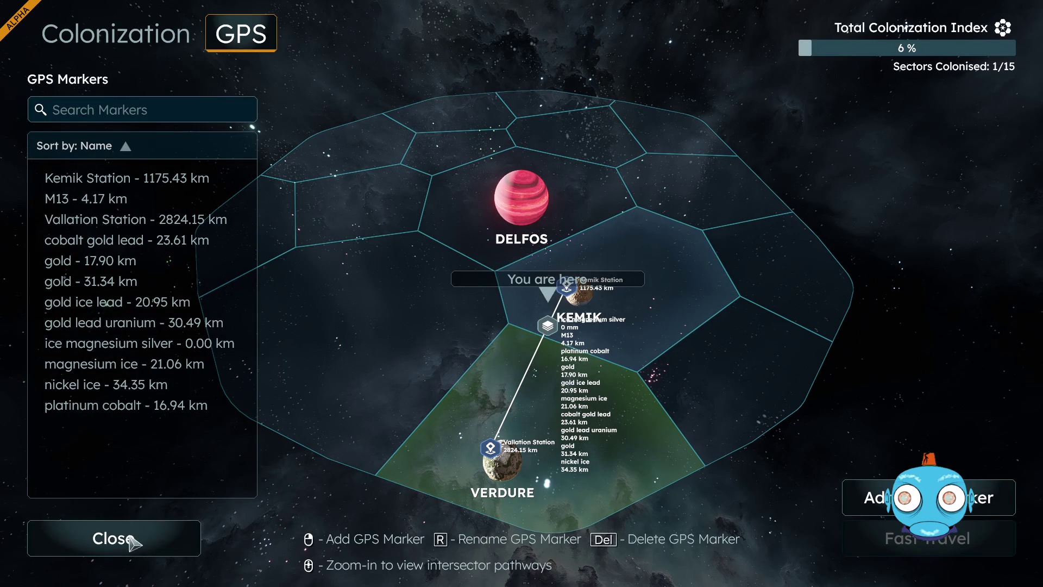
key("m")
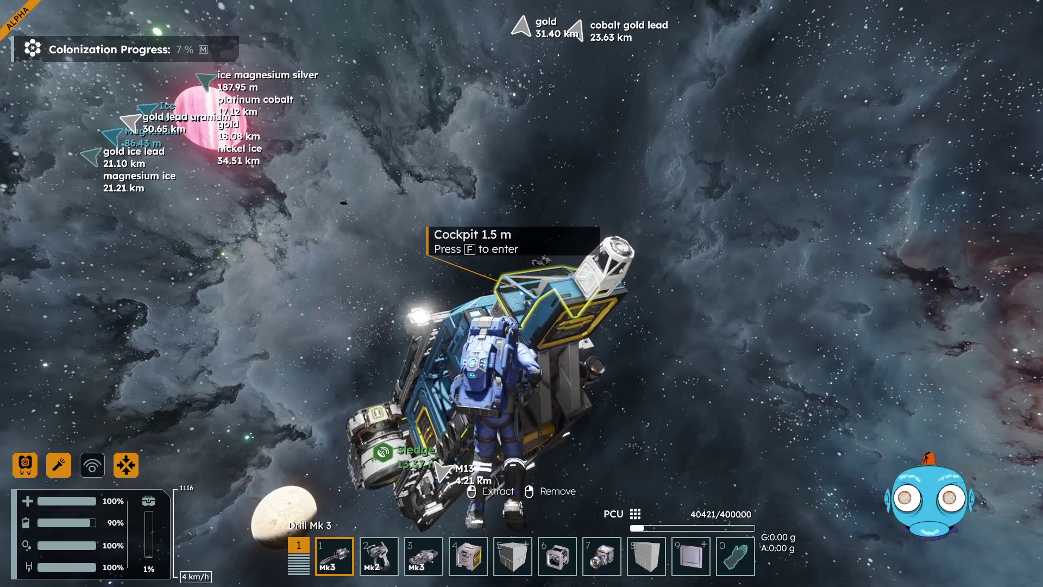
- Board the Sledge, thrust away from the asteroid, and toggle the dampeners to coast
key("f")
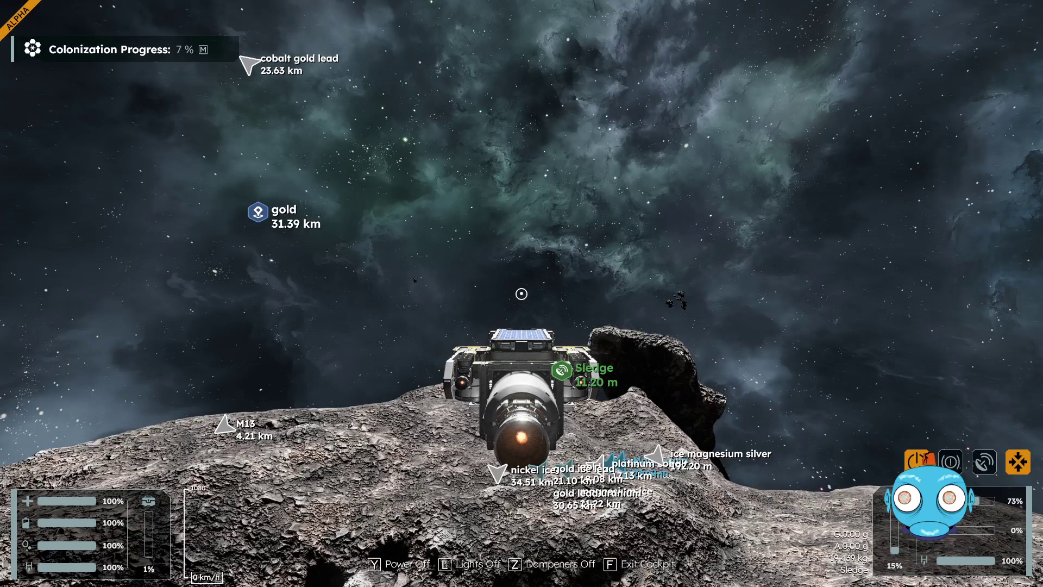
key("w")
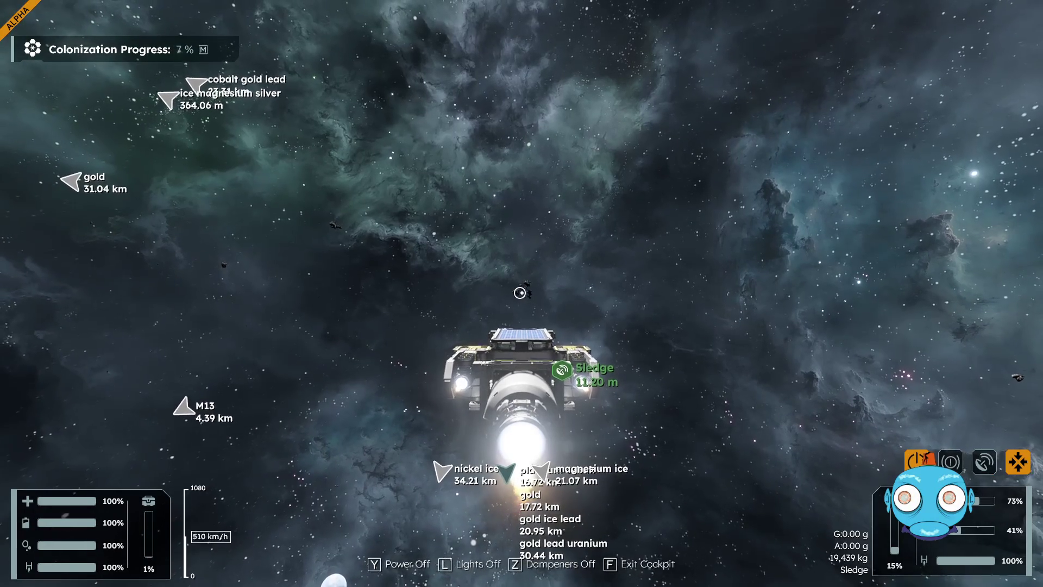
key("z")
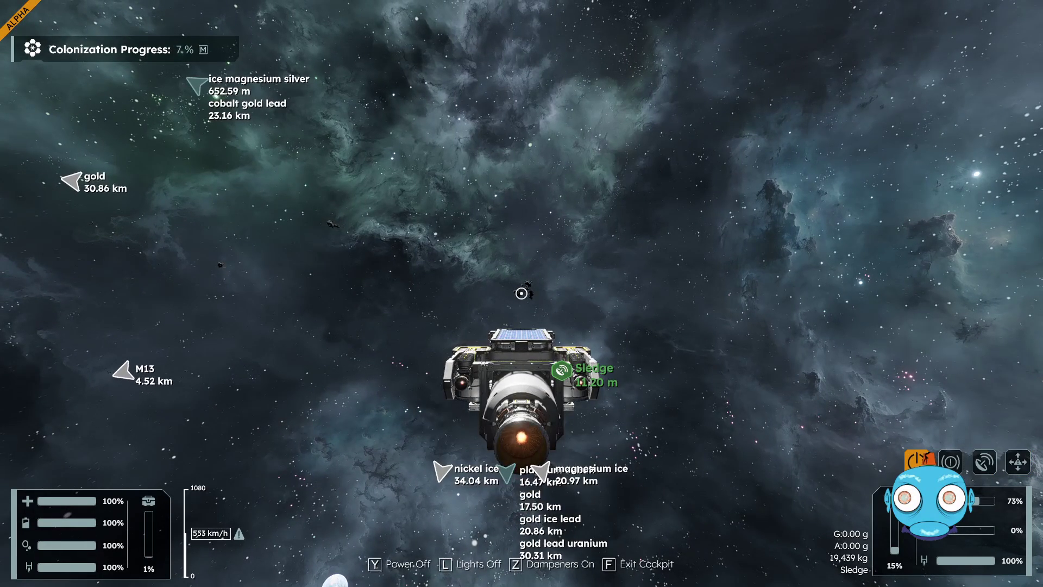
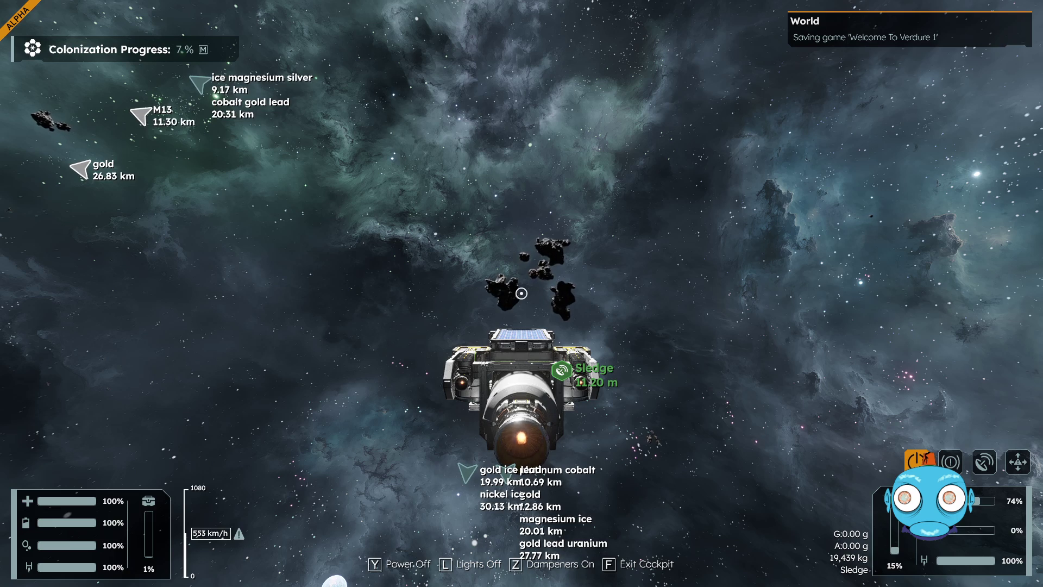
- Enable dampeners and thrust toward the asteroid cluster, slowing from over 550 km/h to about 150 km/h
key("z")
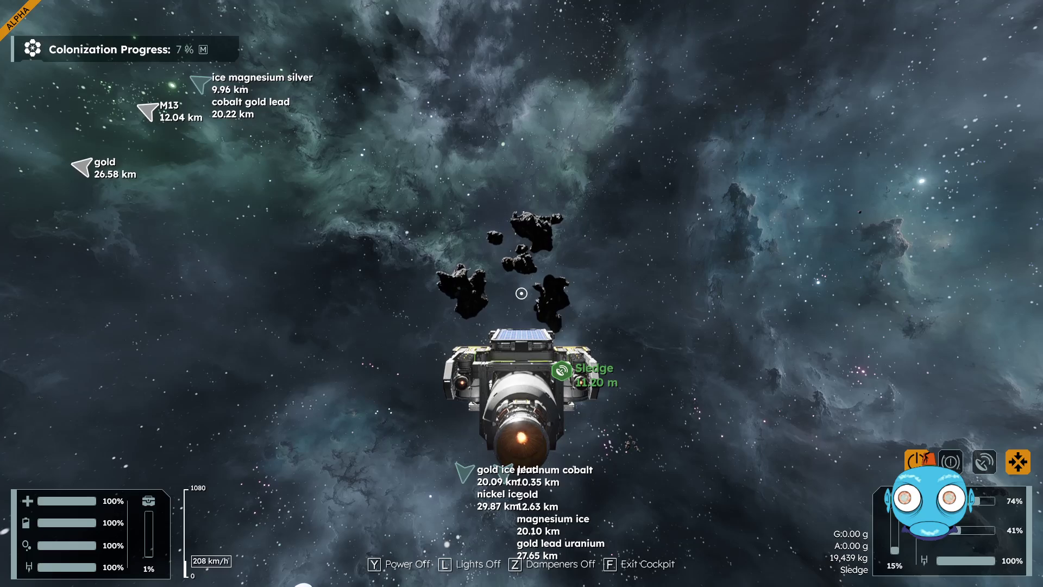
key("w")
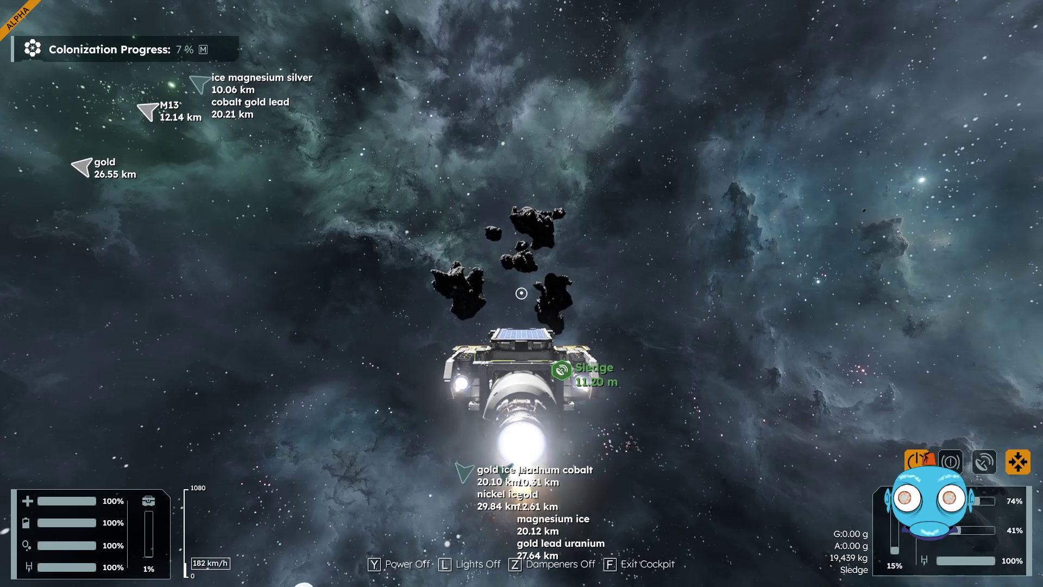
key("w")
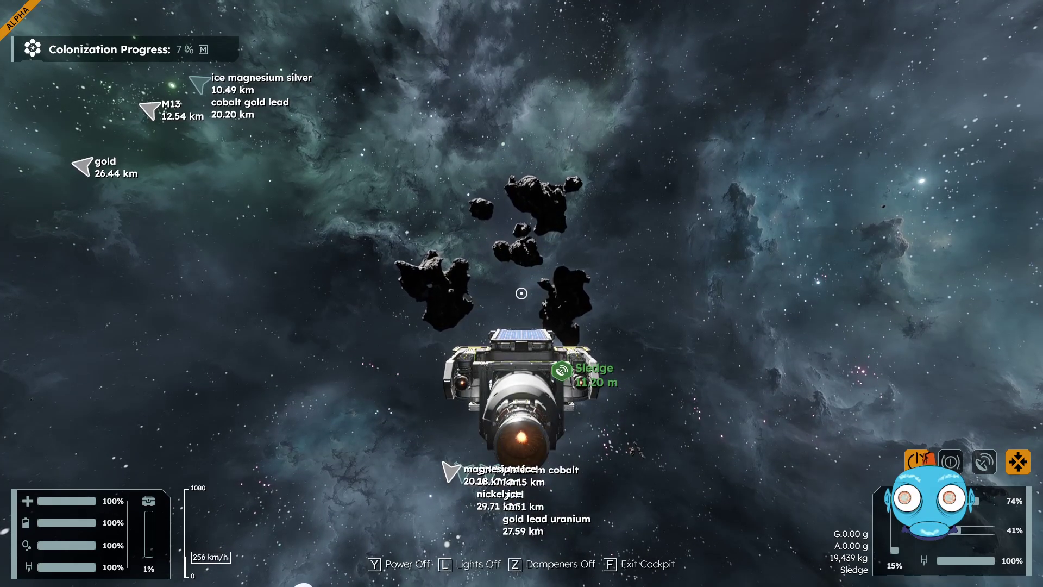
key("w")
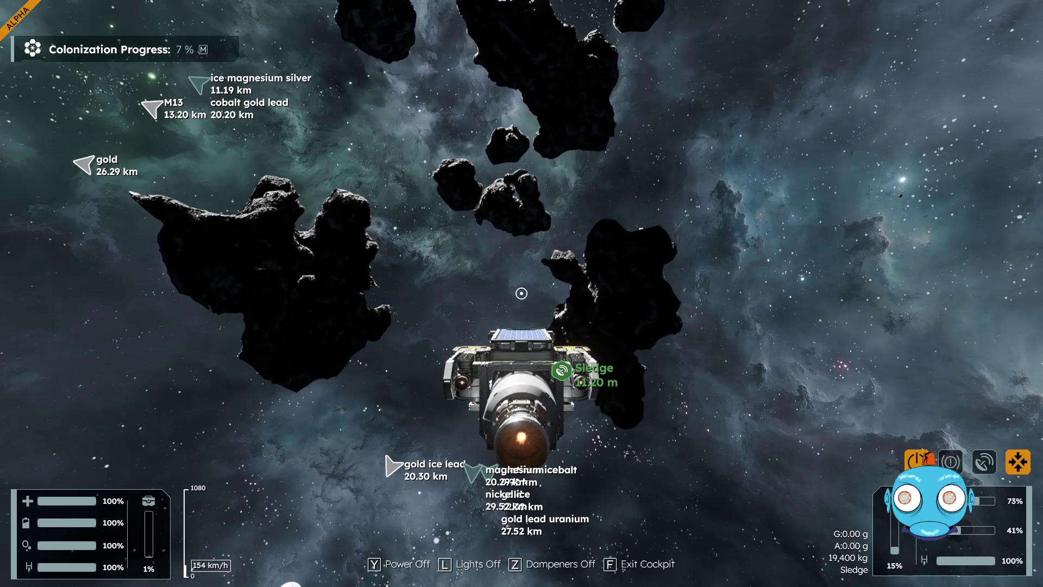
- Weave the Sledge between the asteroids toward the Silicon marker and bring it to 0 km/h
key("s")
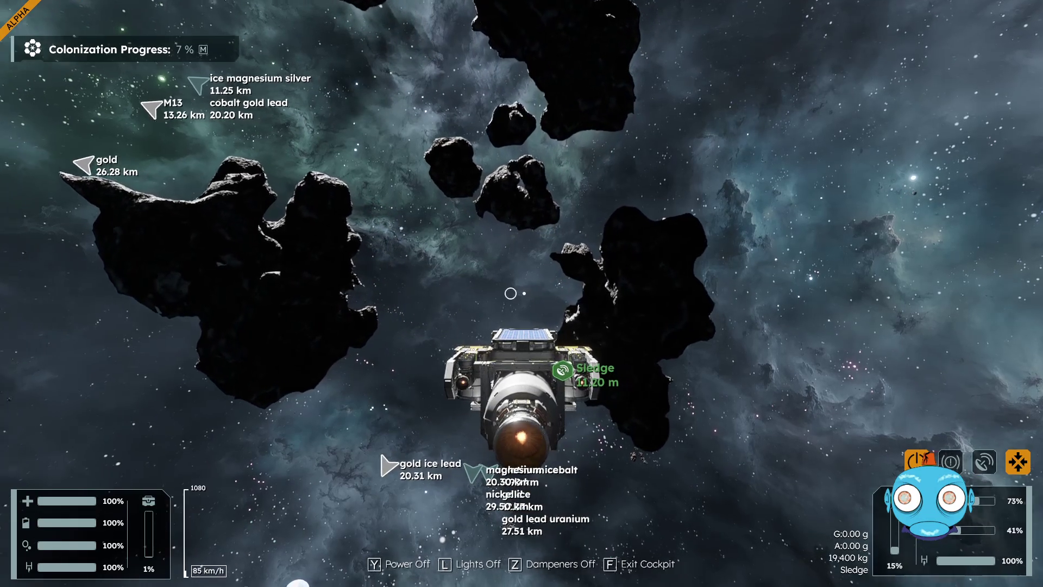
key("w")
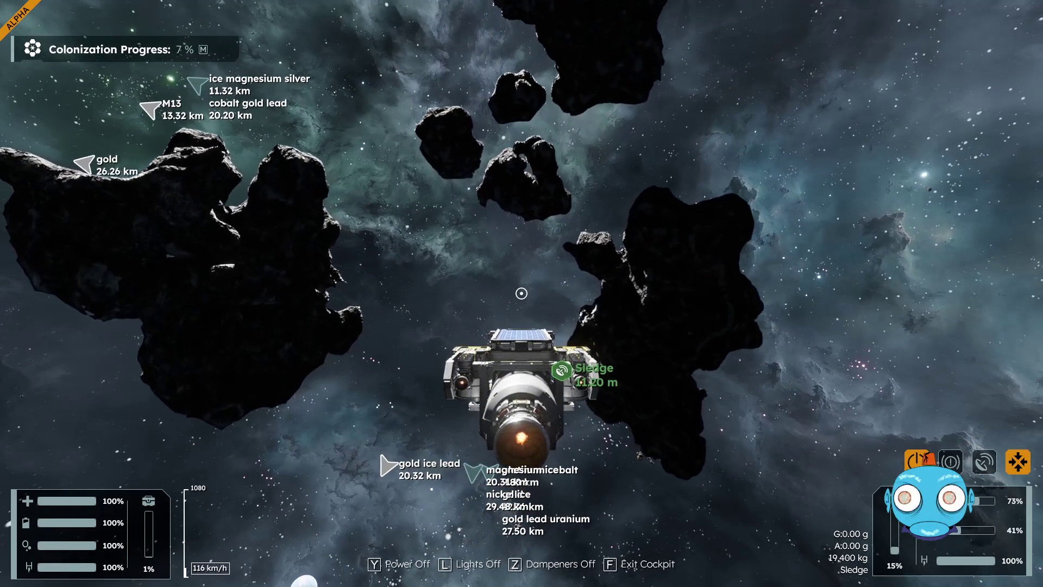
key("s")
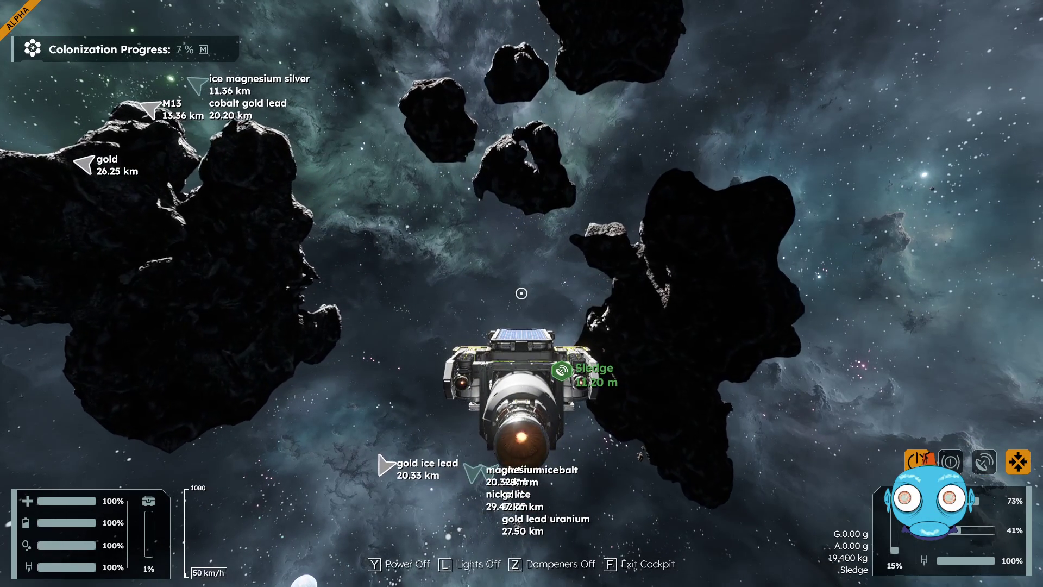
key("w")
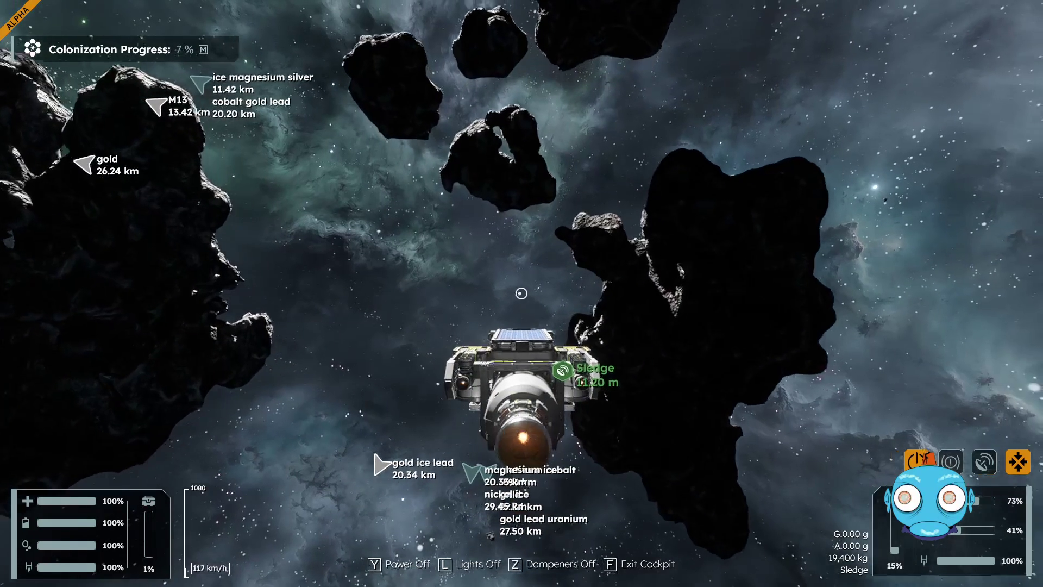
key("s")
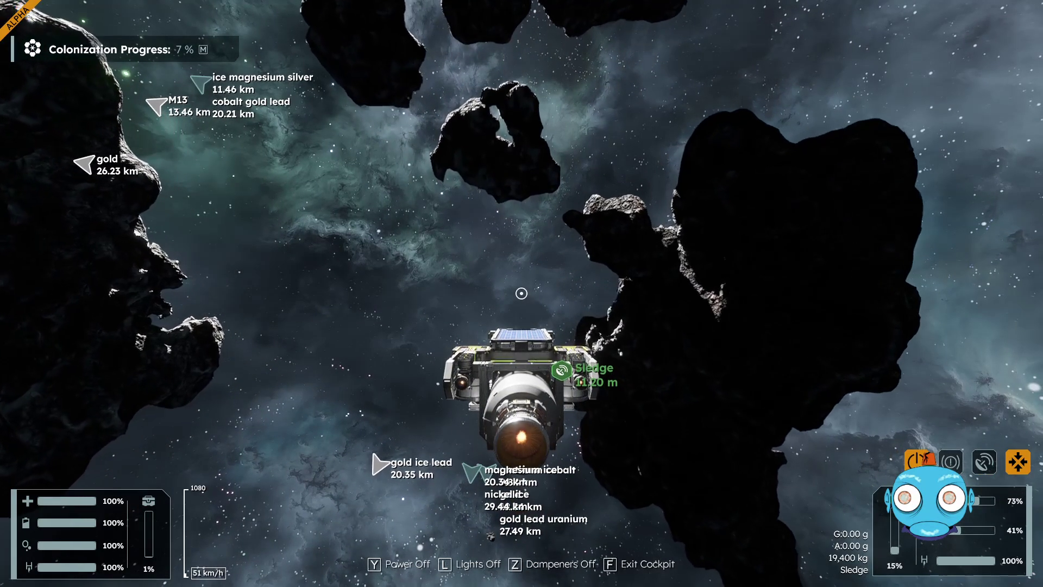
key("w")
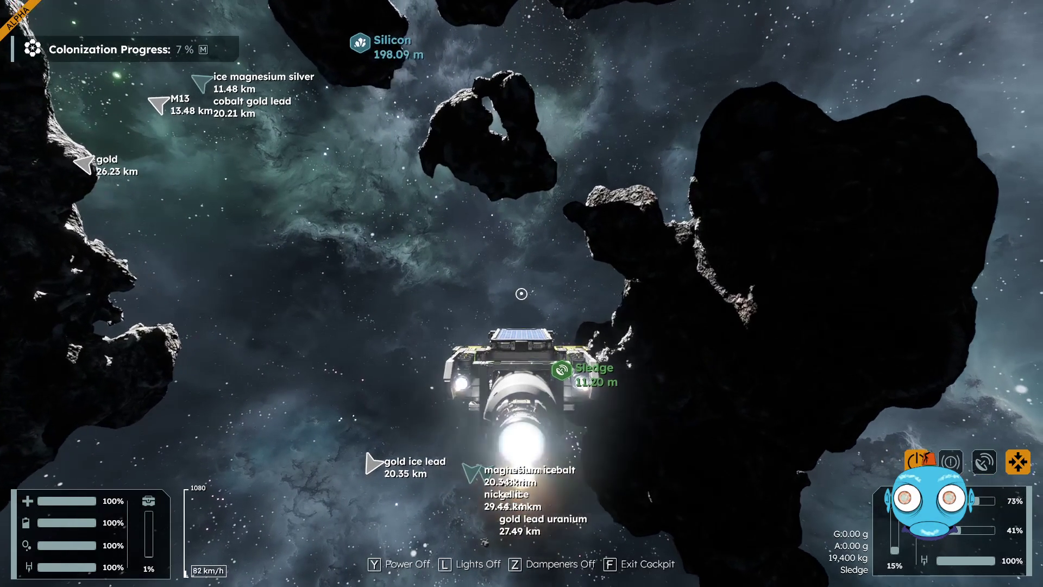
key("s")
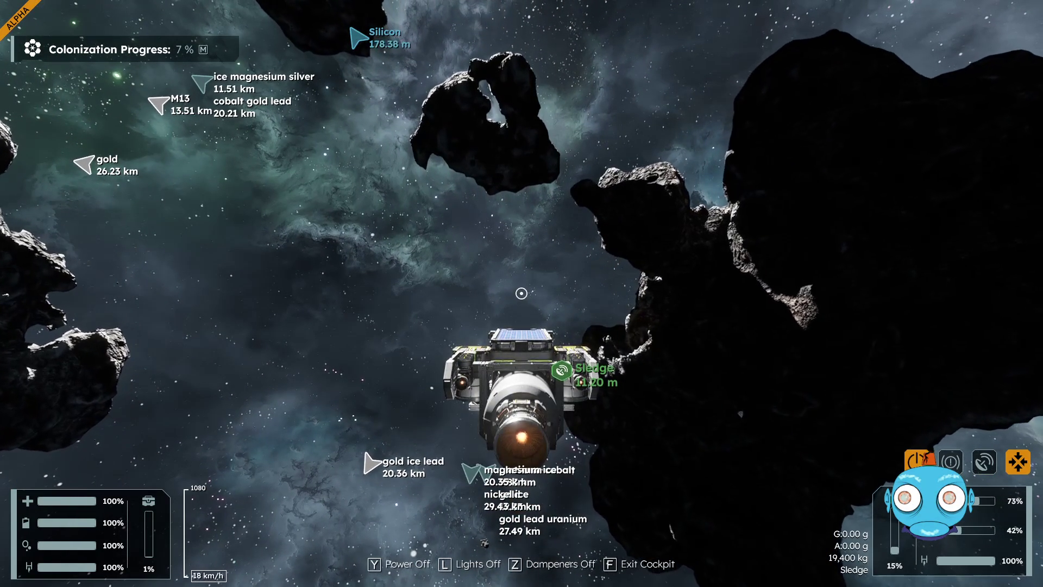
key("w")
key("w")
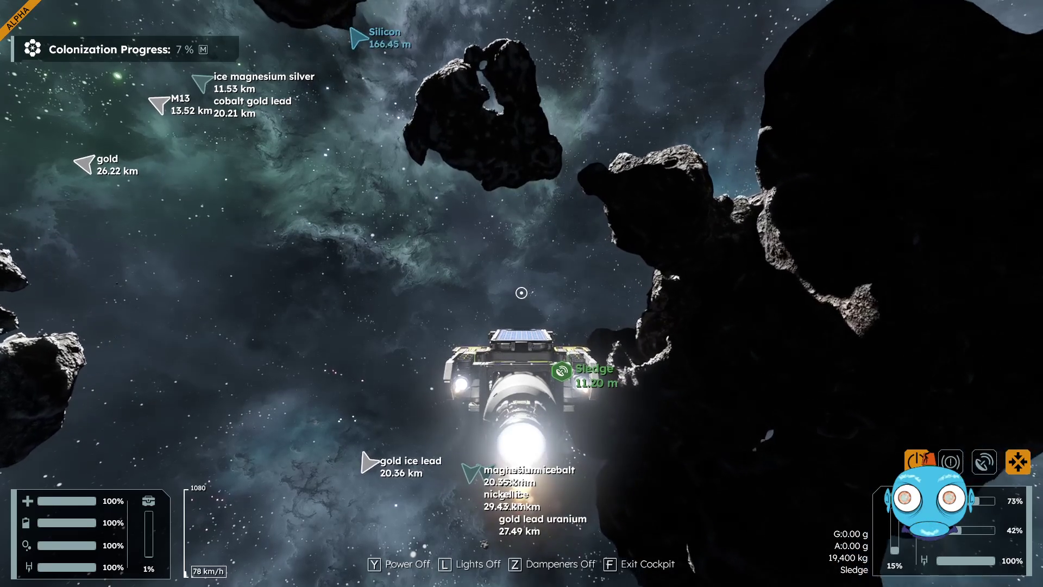
mouse_move(521, 293)
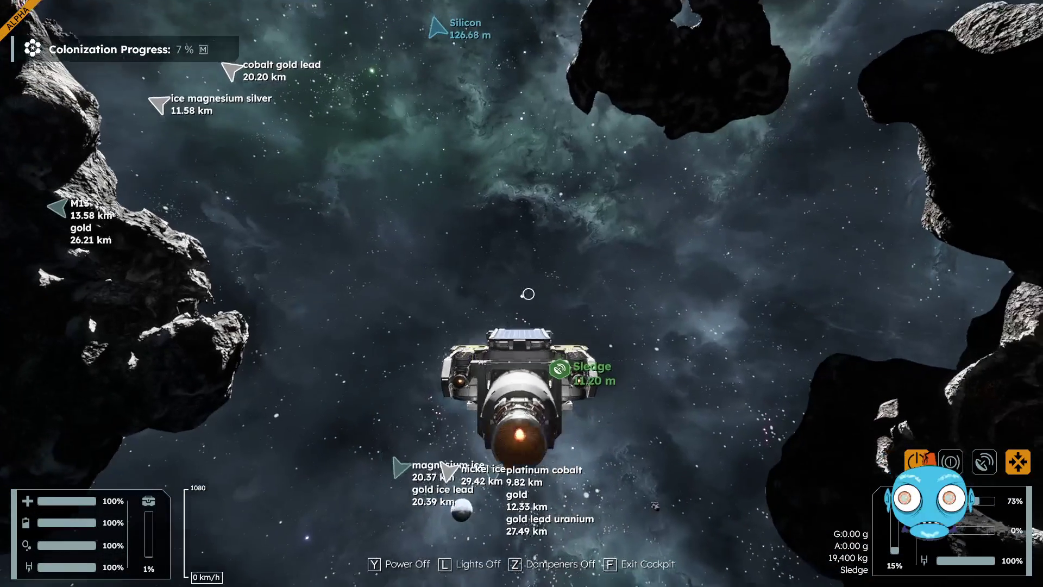
key("w")
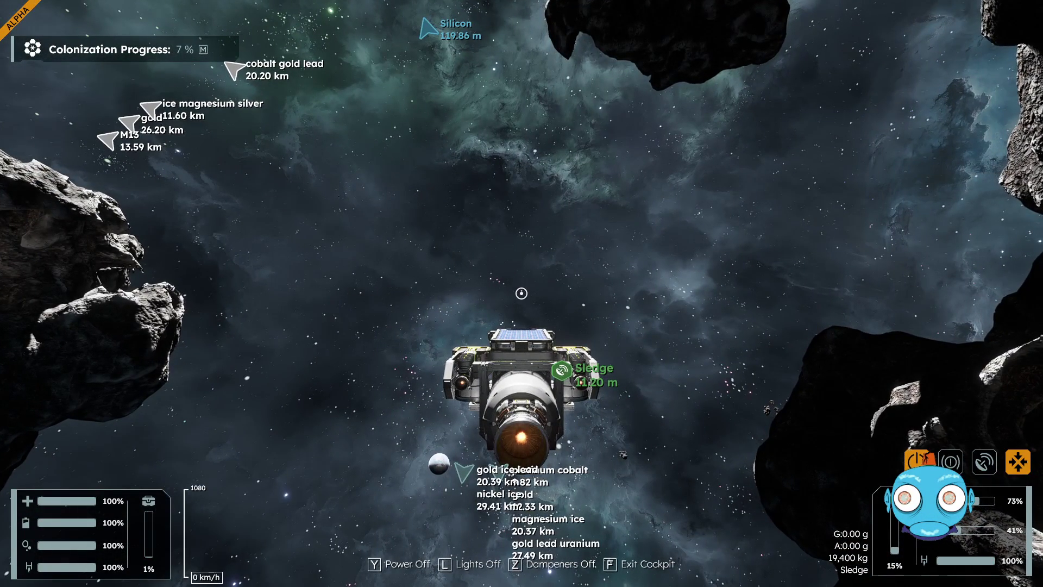
- Exit the Sledge, jetpack out to the large asteroid and around it, then reboard the cockpit
key("f")
key("w")
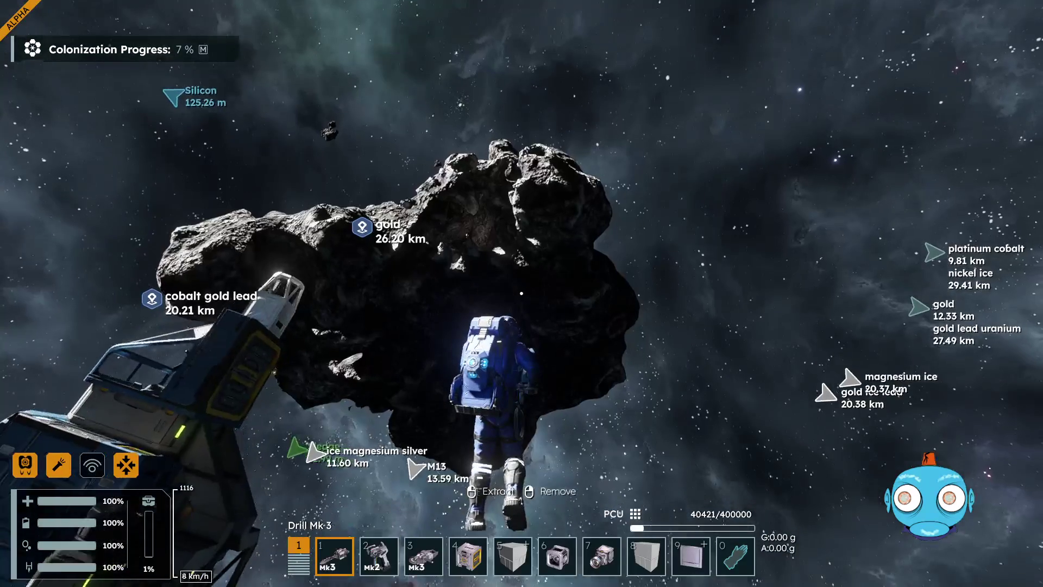
key("w")
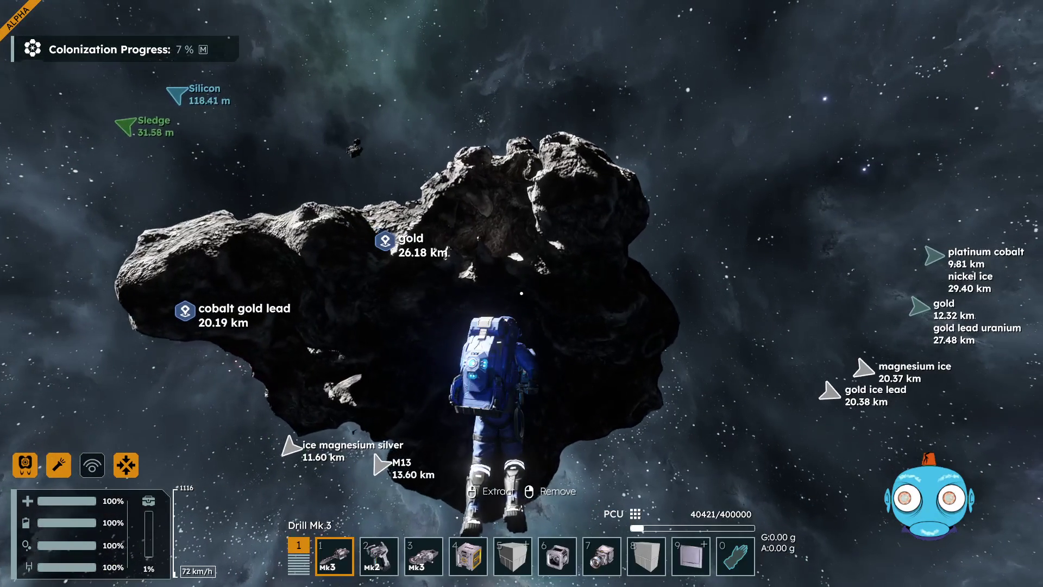
key("q")
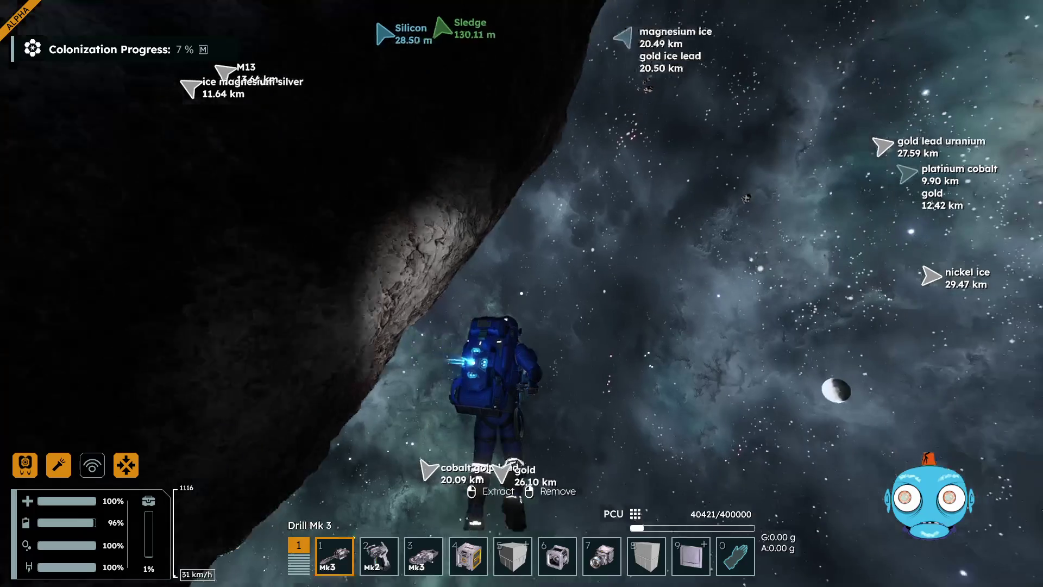
key("w")
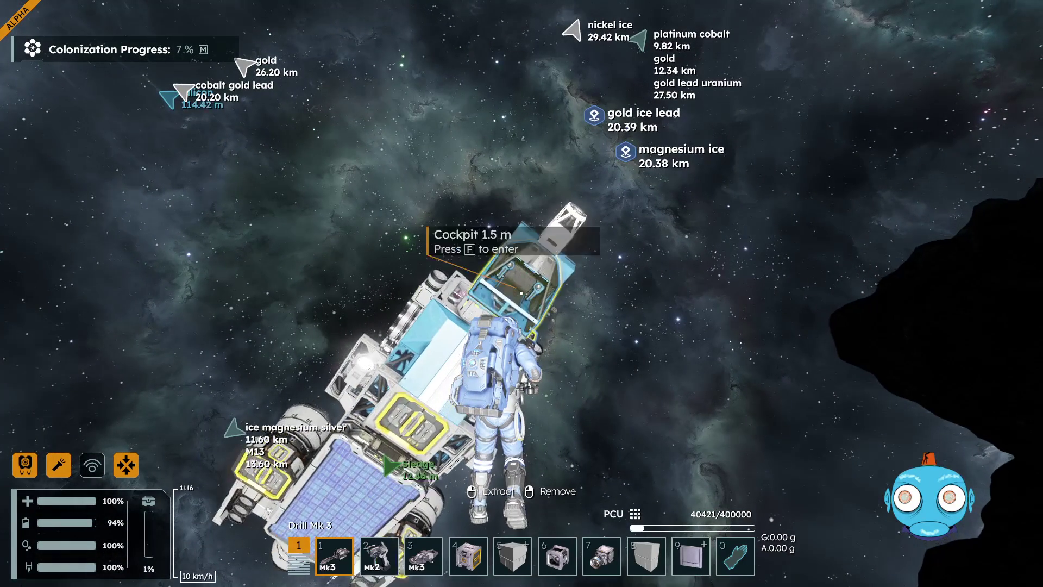
key("f")
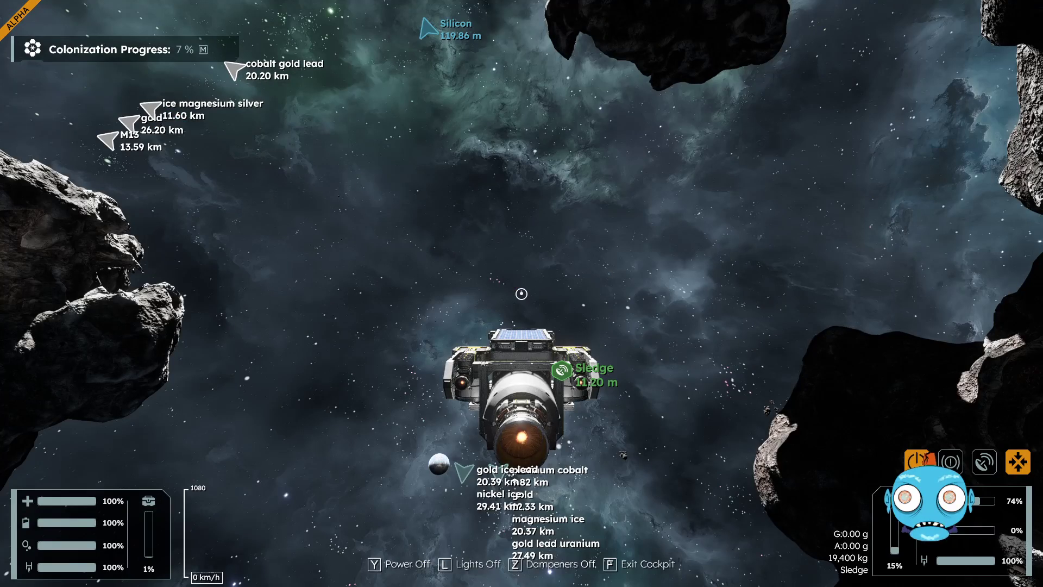
- Add a GPS marker named 'silicon' at the Sledge's current position via the map's GPS list
key("m")
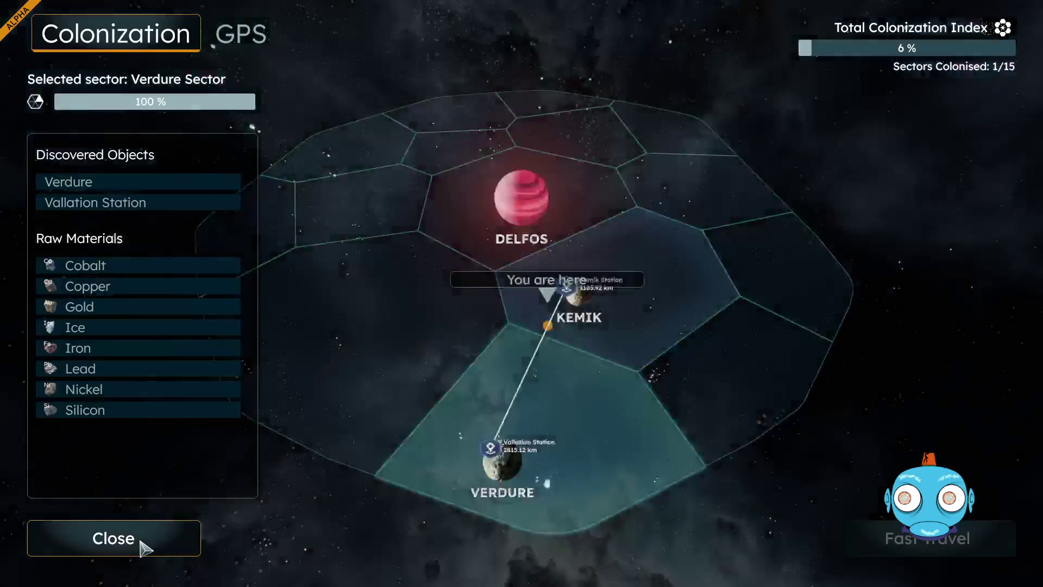
left_click(249, 39)
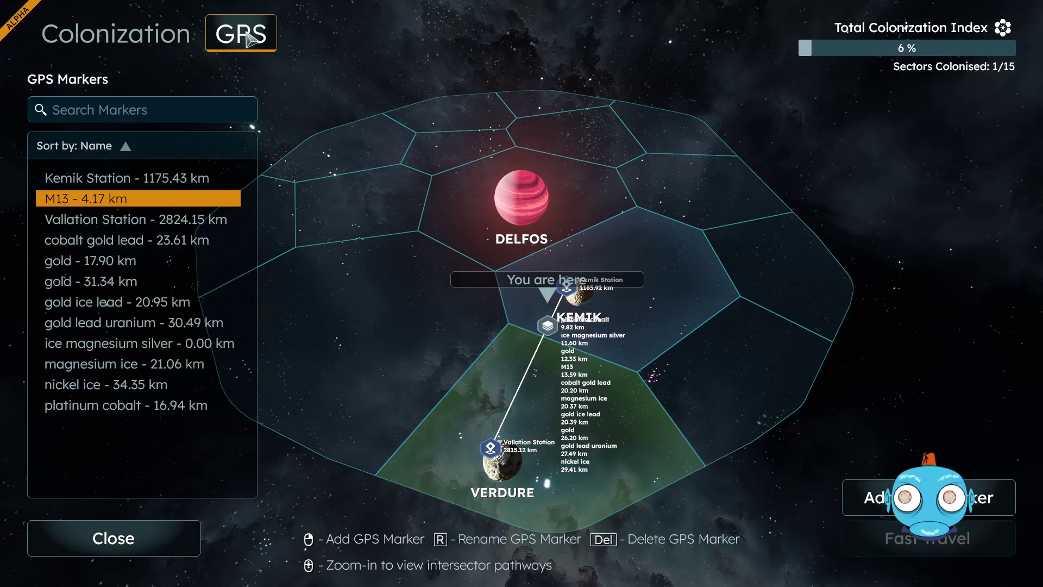
left_click(874, 511)
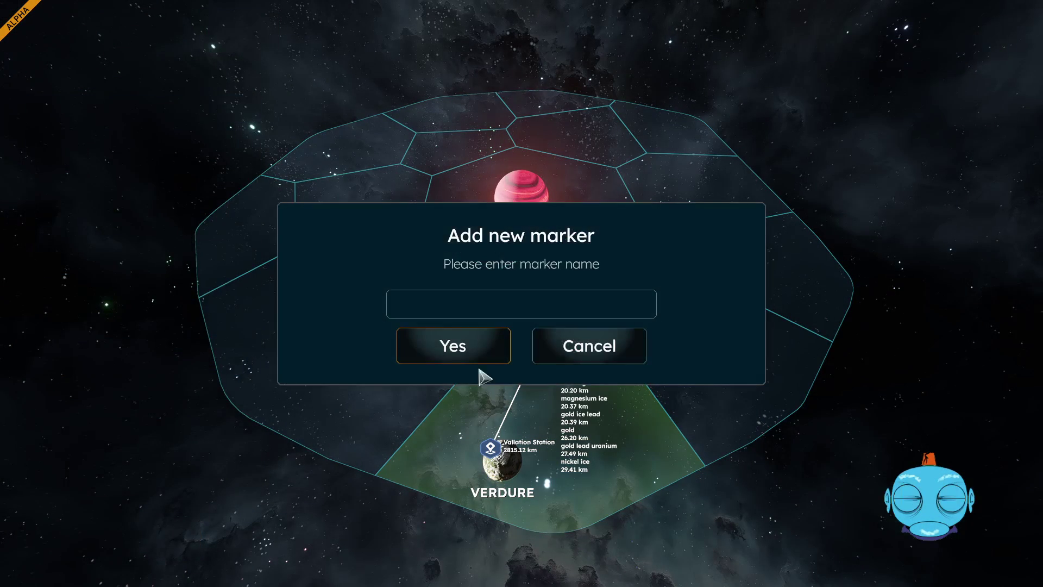
left_click(451, 307)
type("silicon")
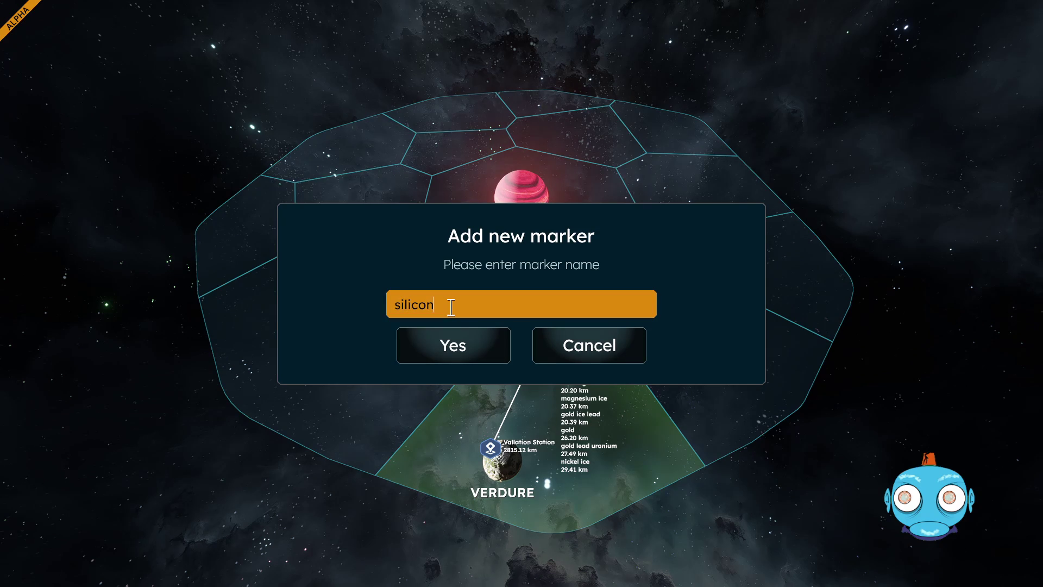
left_click(456, 339)
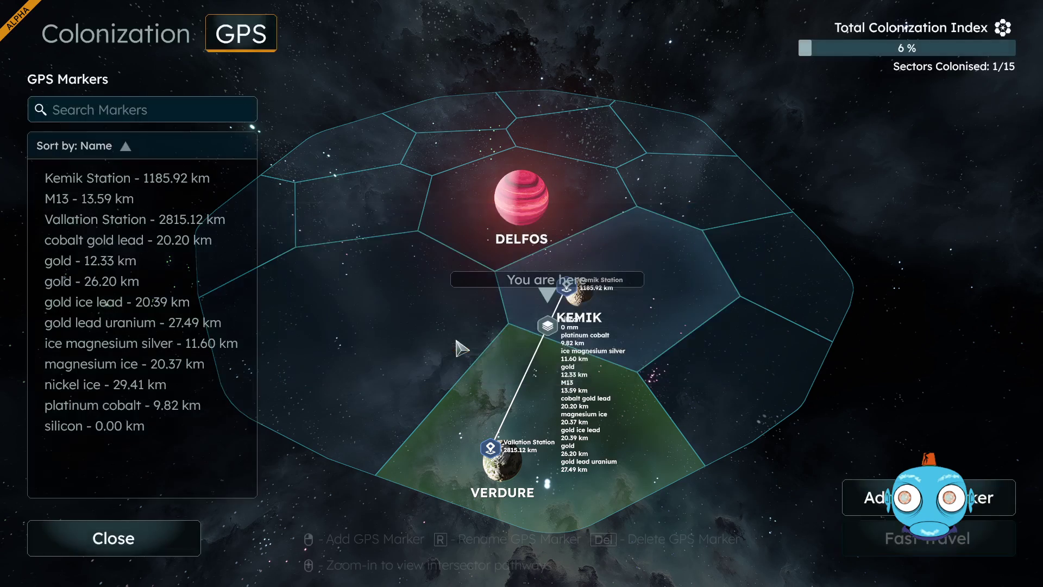
left_click(150, 552)
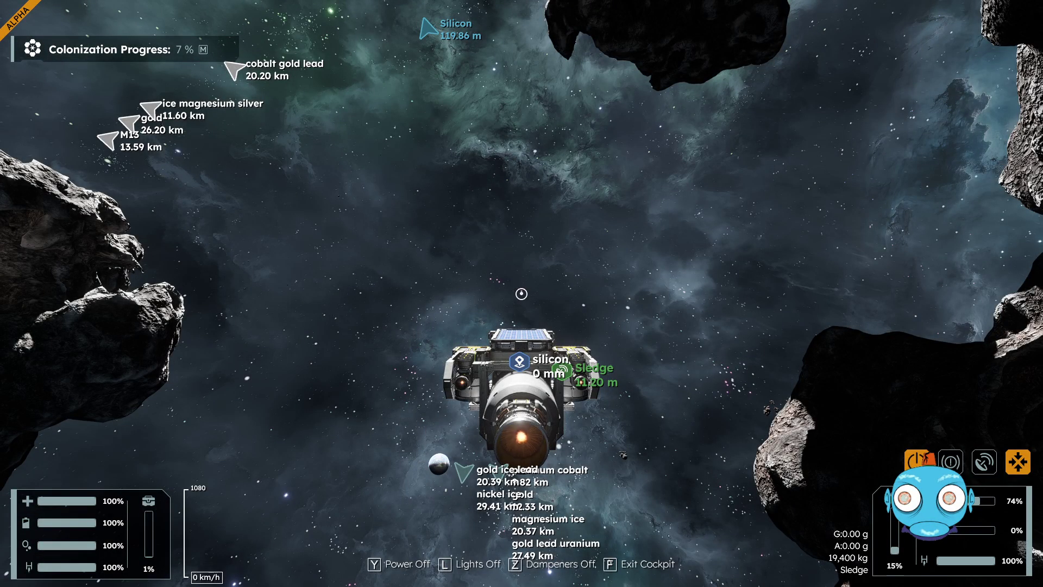
- Accelerate the Sledge away from the asteroids, then turn dampeners off to coast near 590 km/h
key("w")
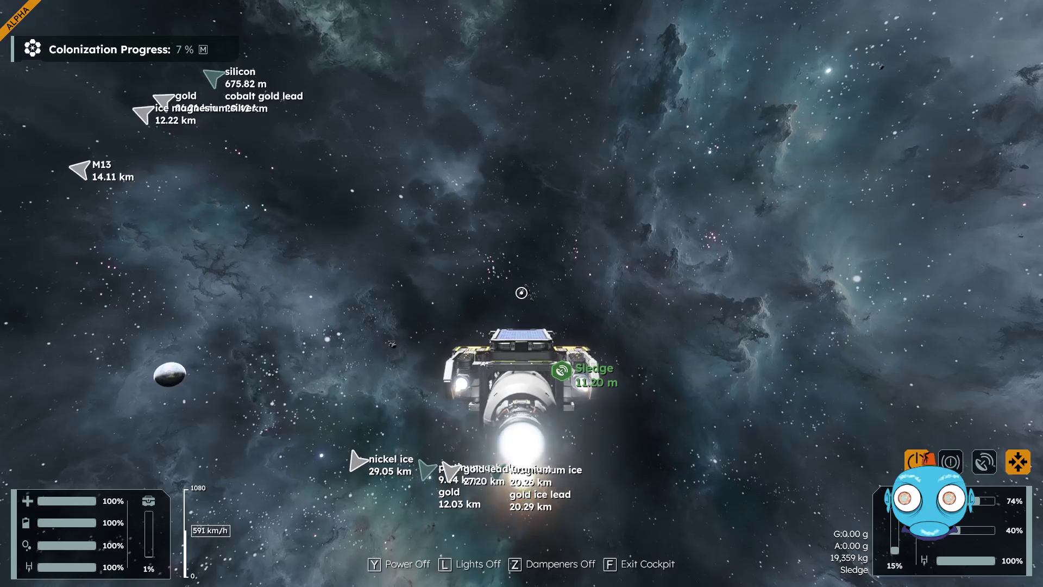
key("z")
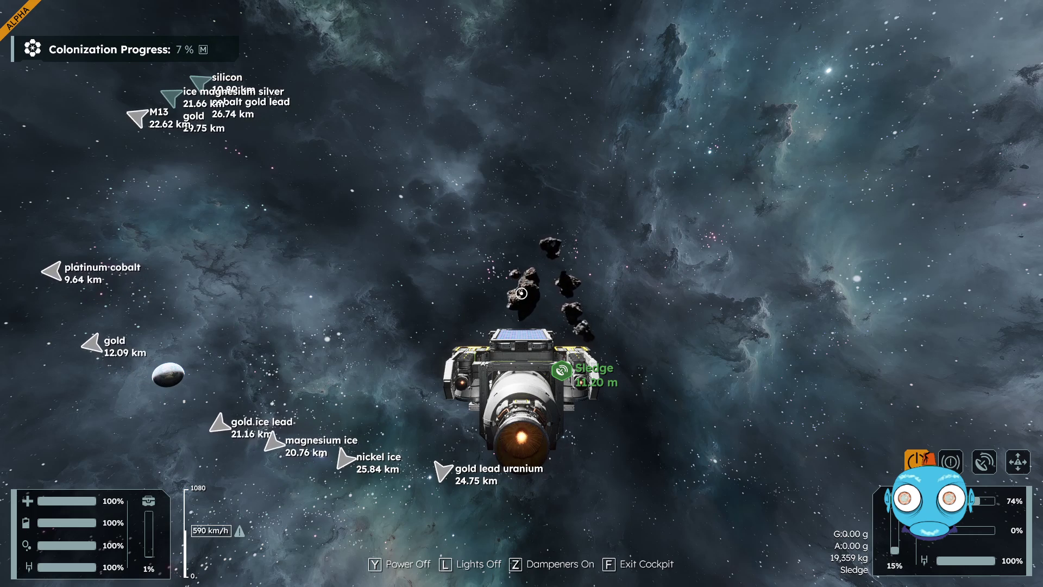
- Re-enable dampeners and thrust the Sledge toward the asteroid cluster, slowing on approach
key("z")
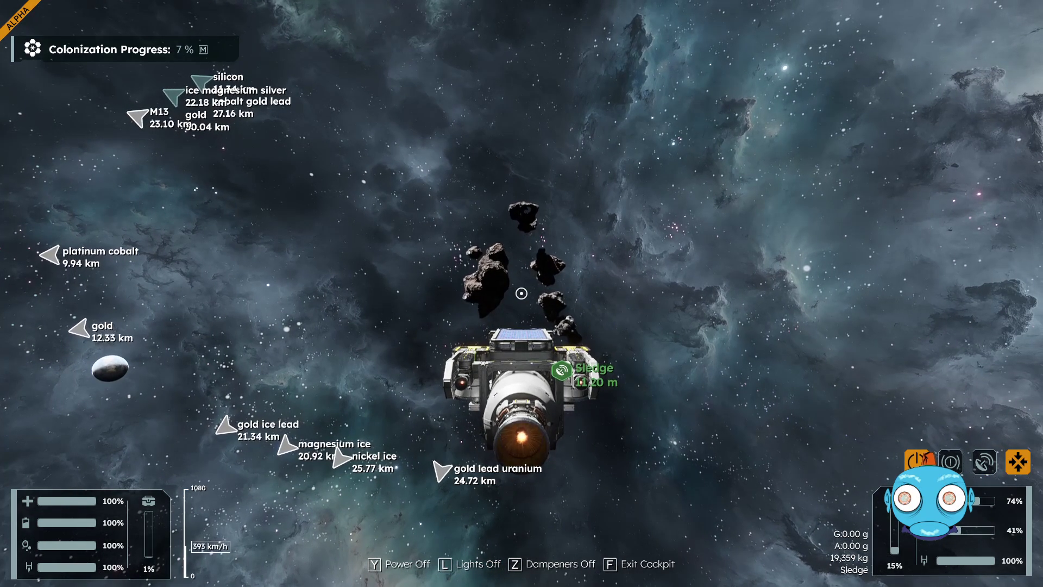
key("w")
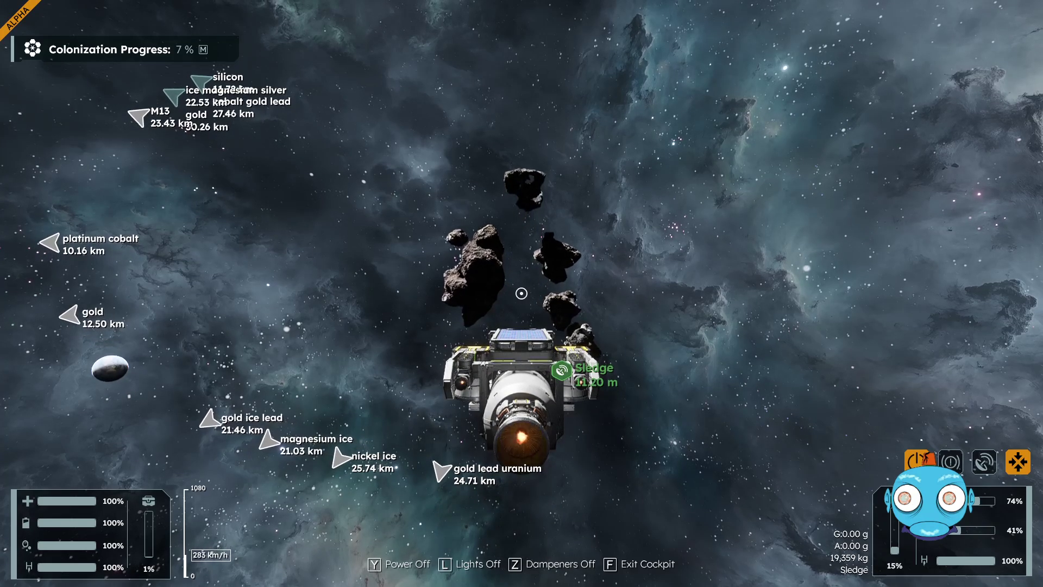
key("w")
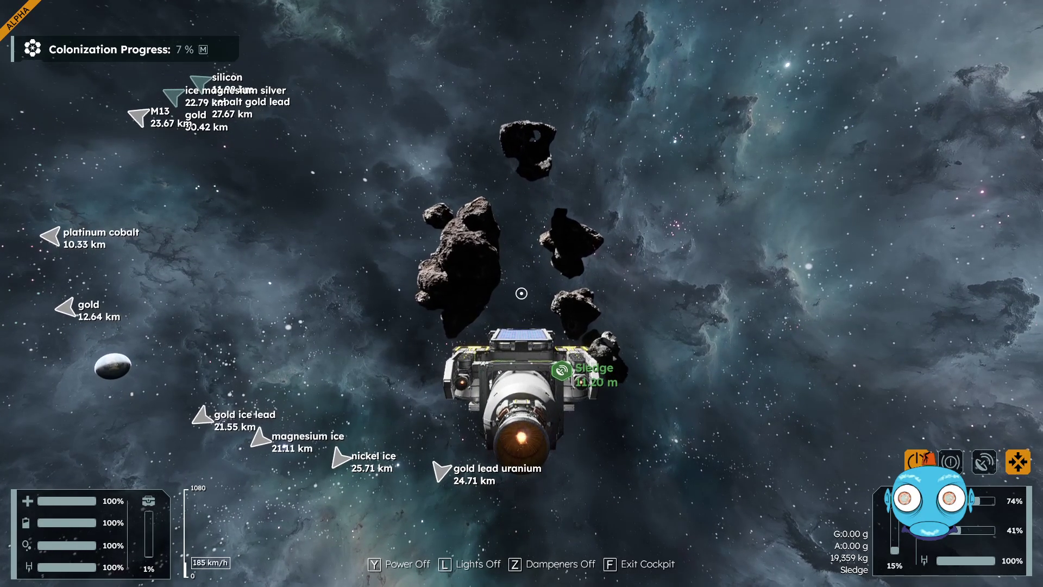
key("w")
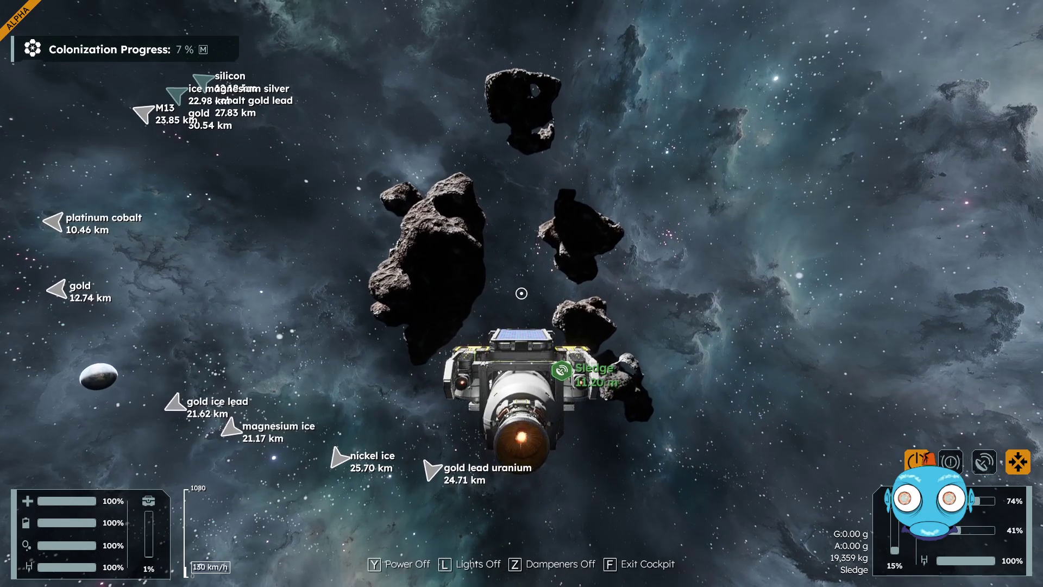
key("w")
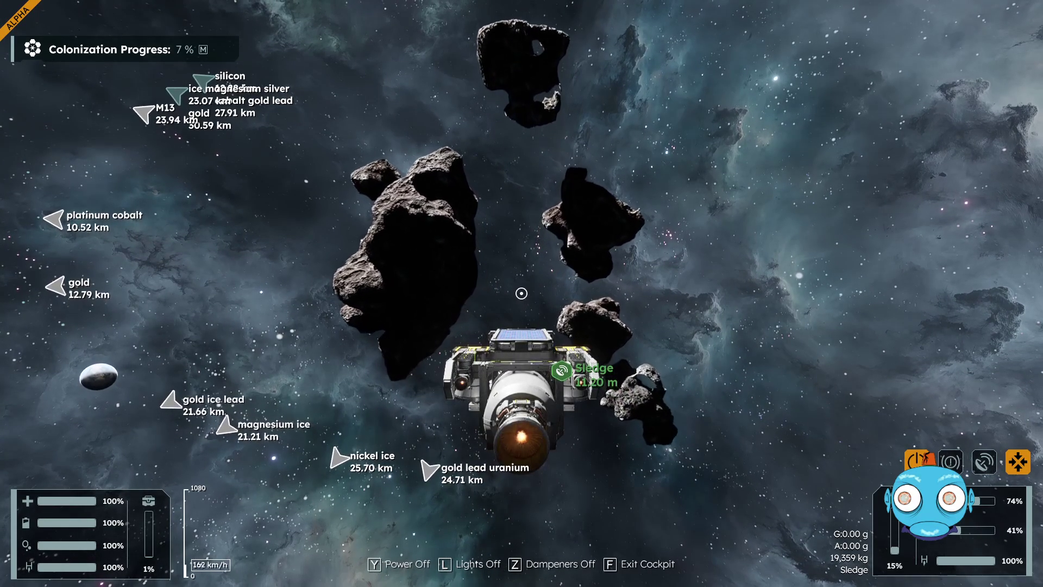
key("w")
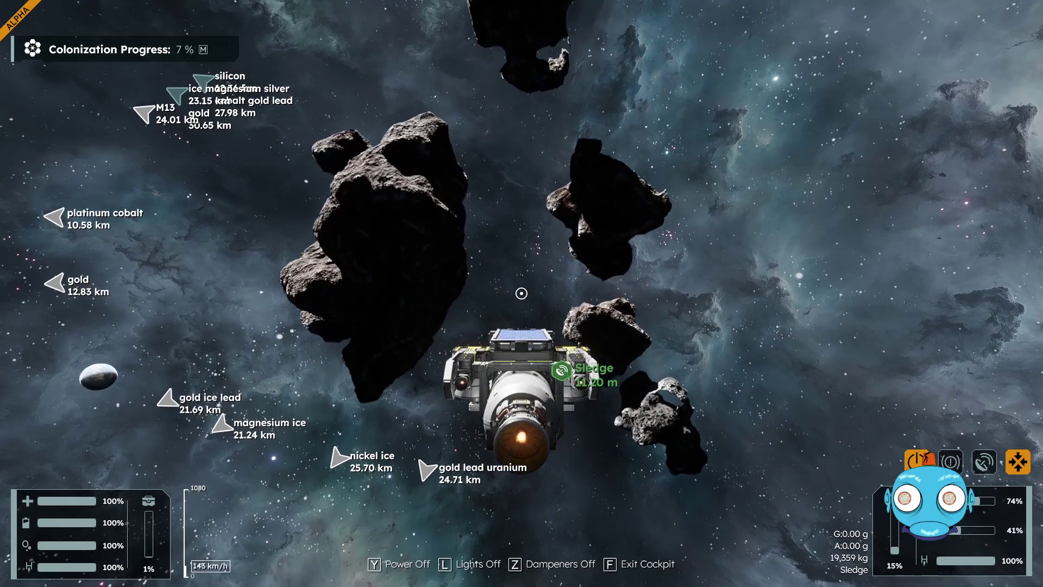
key("w")
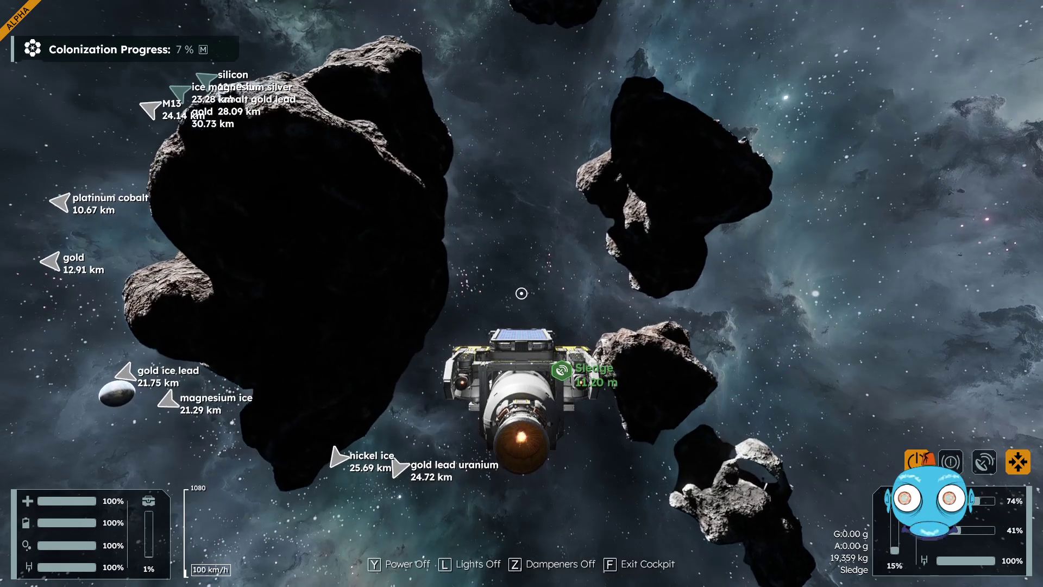
- Steer among the asteroids, park at 0 km/h beside the Iron asteroid, and exit the cockpit
key("w")
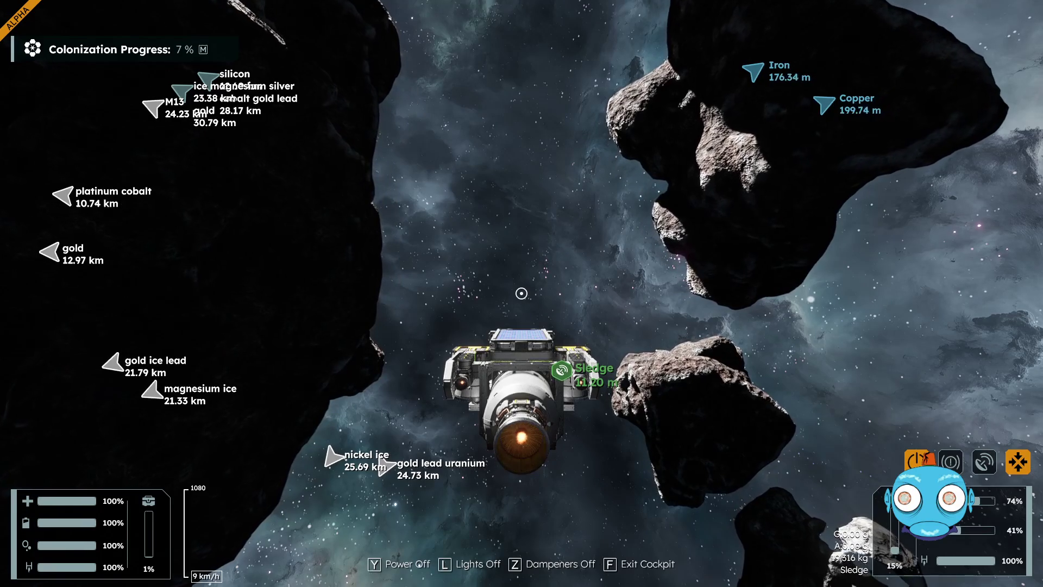
key("w")
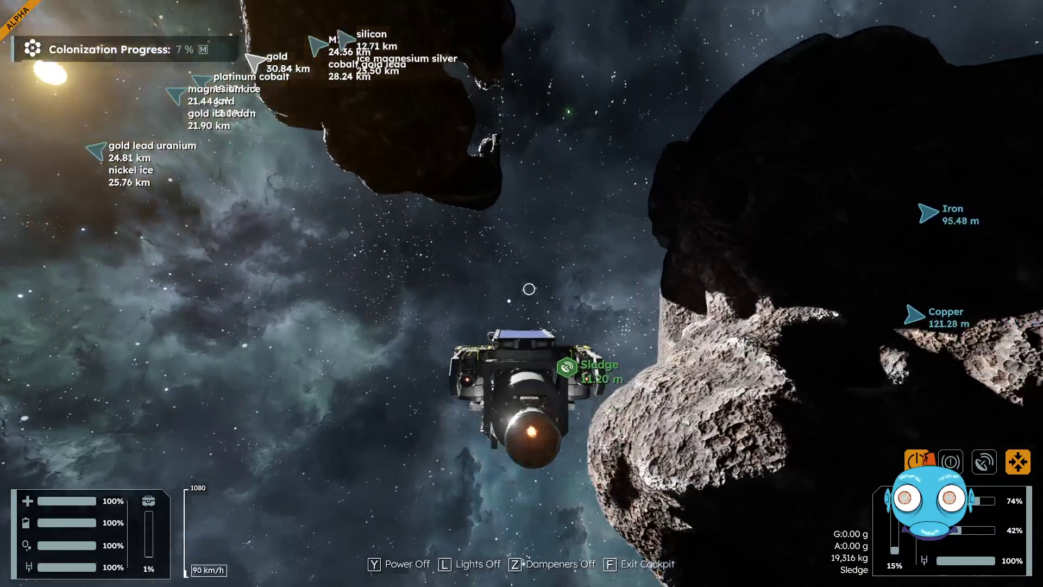
key("w")
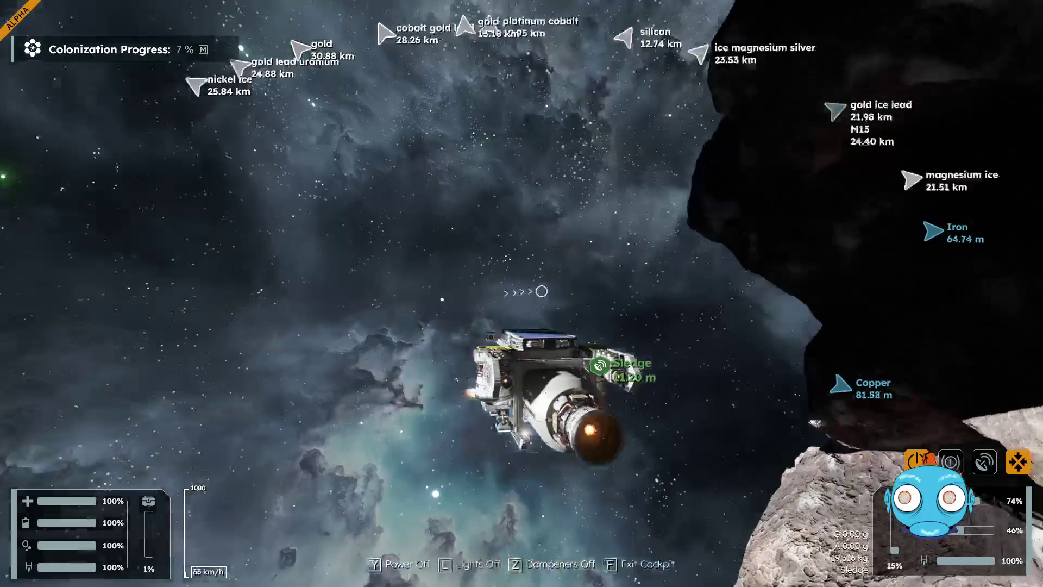
key("w")
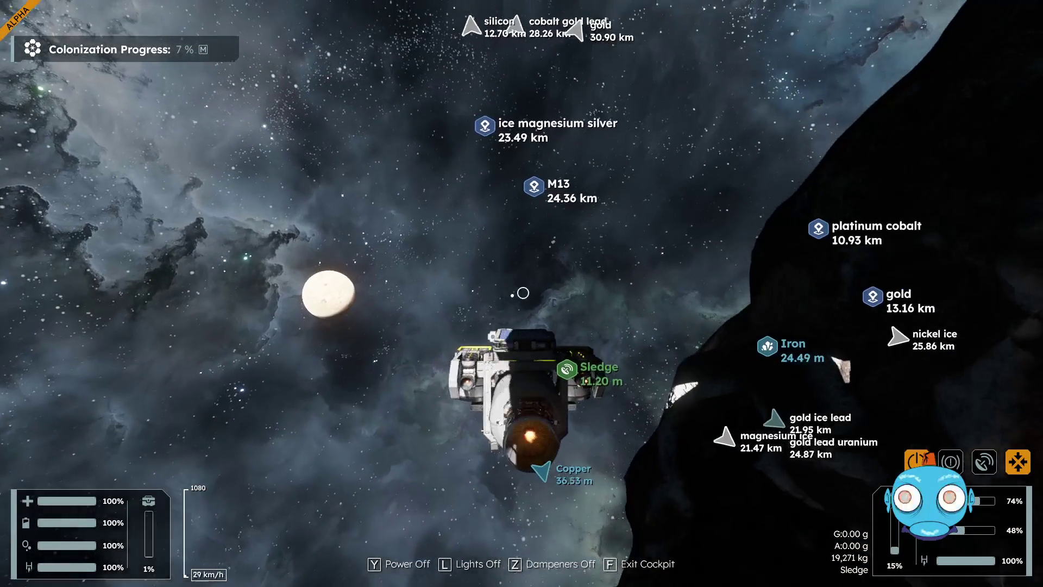
key("w")
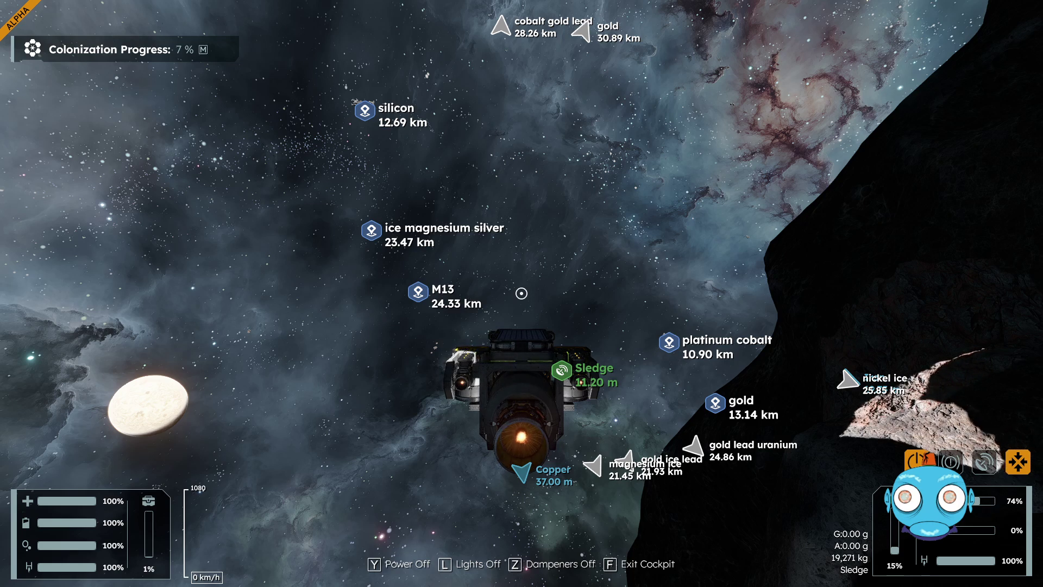
key("f")
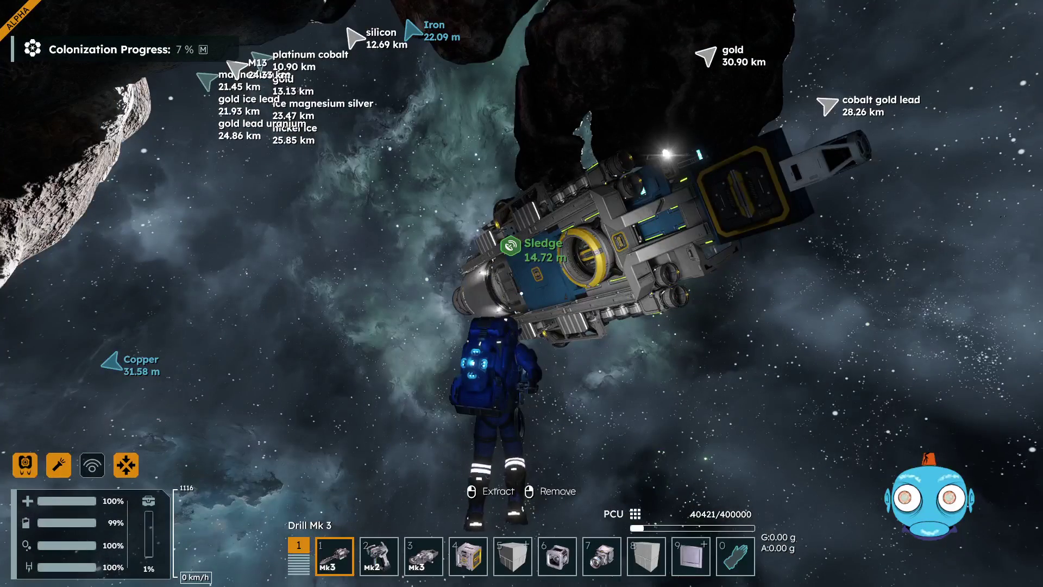
- Re-enter and leave the Sledge, then jetpack to the rock wall about 6 m from Iron
key("w")
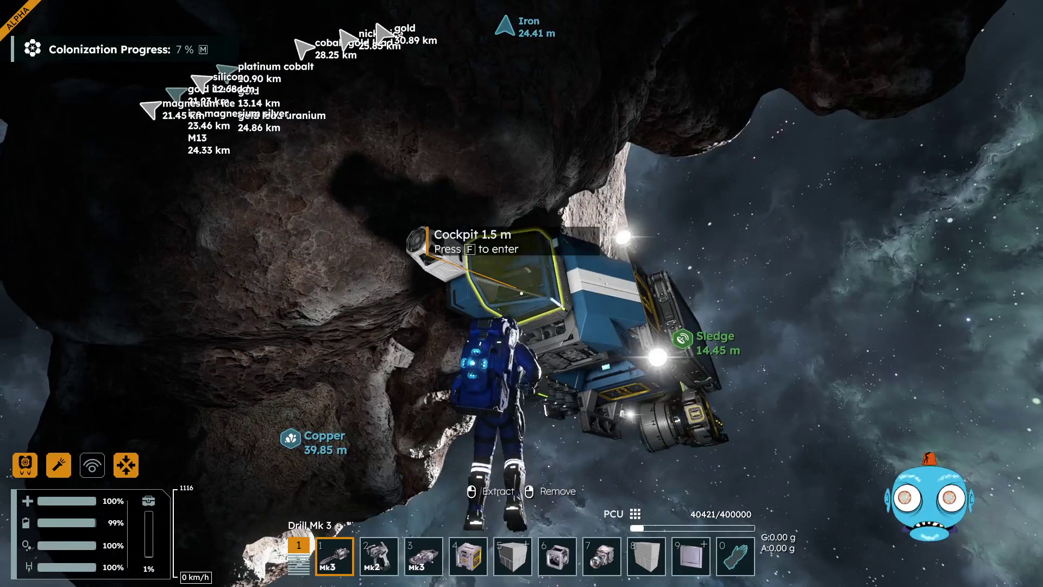
key("f")
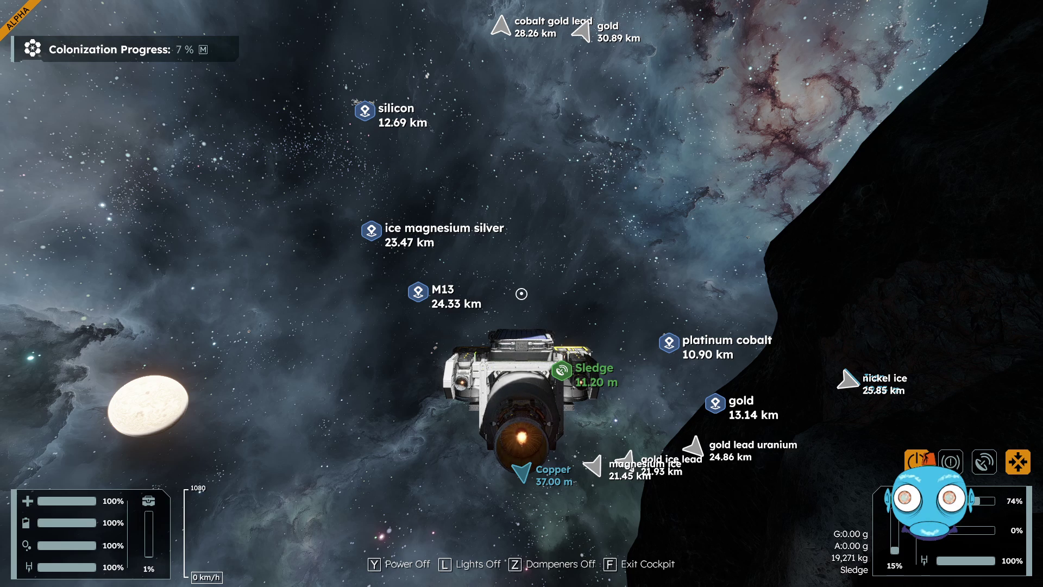
key("f")
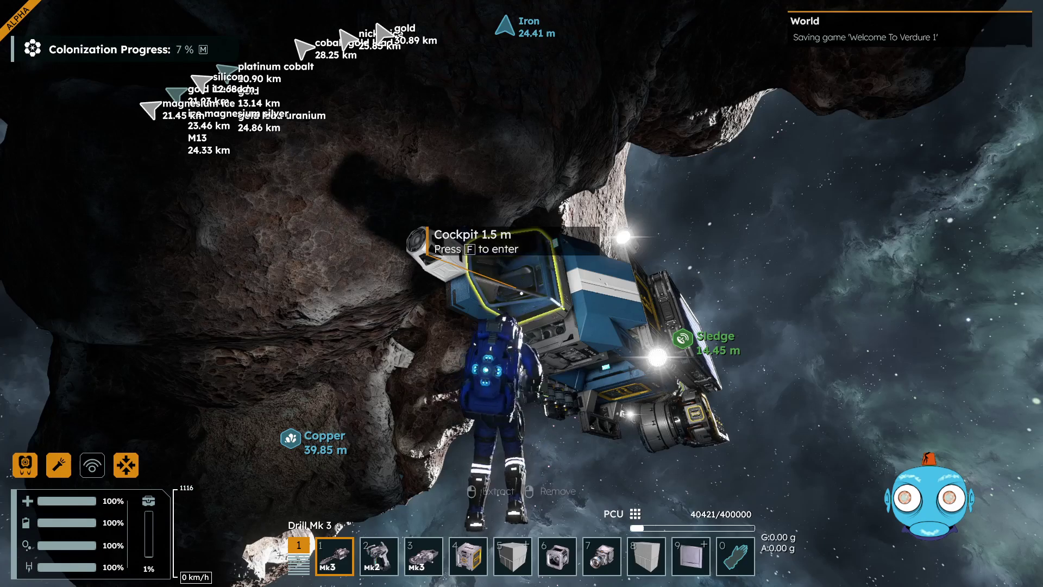
key("w")
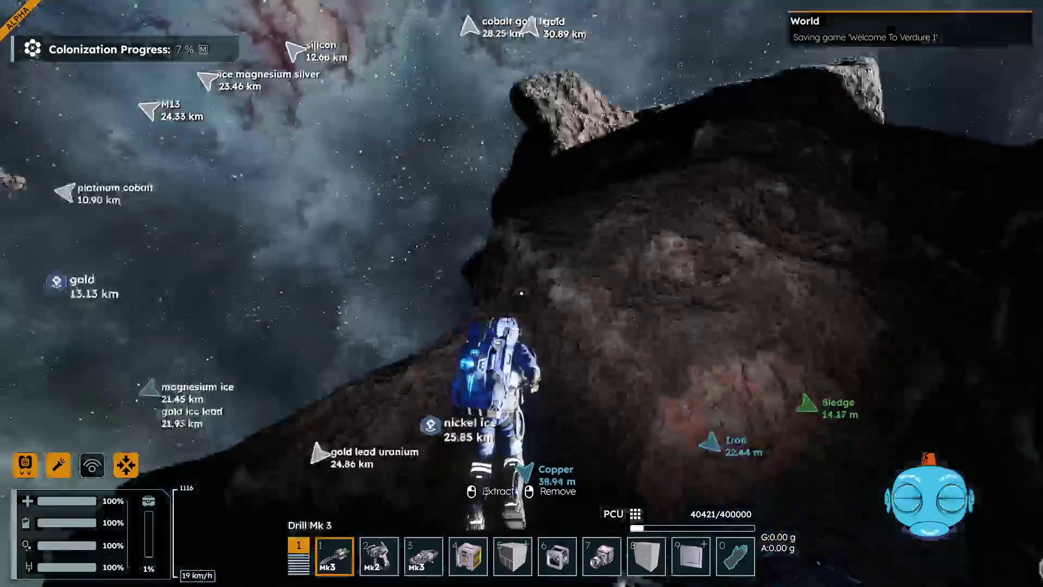
key("w")
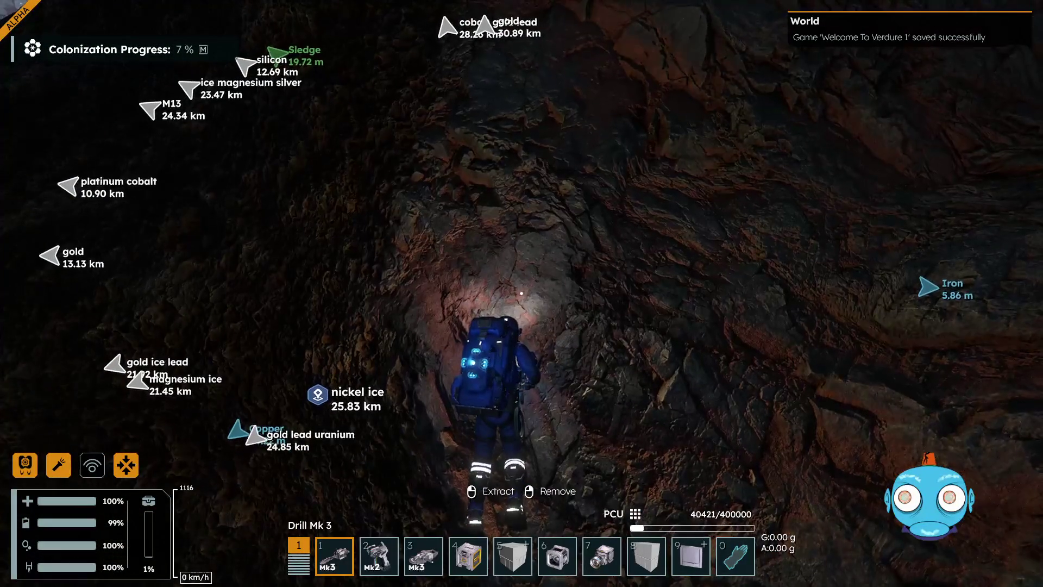
- Drill the iron rock with the Drill Mk3 until Inventory Full appears
left_click(520, 293)
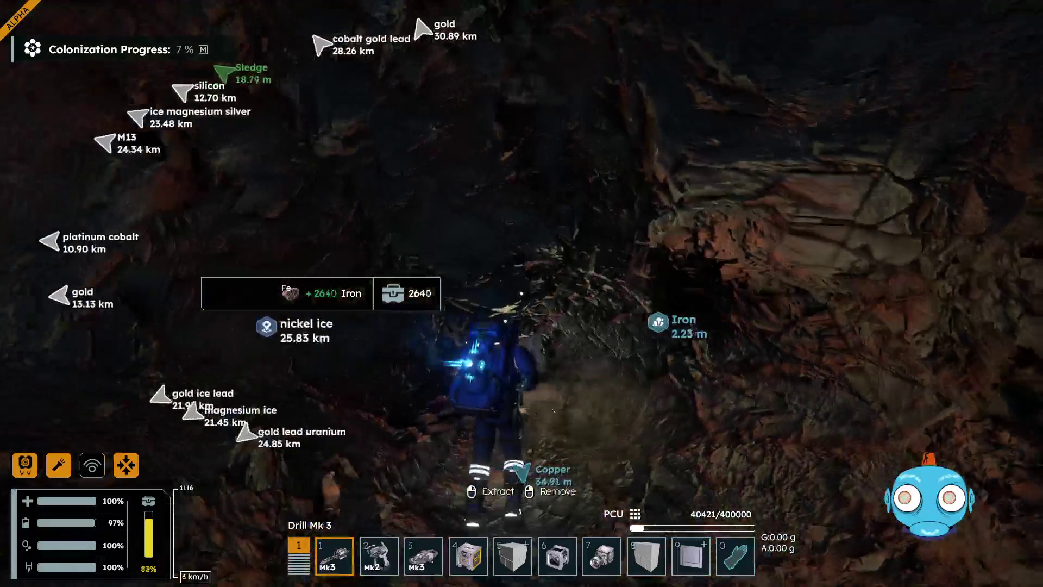
left_click_drag(521, 293, 521, 293)
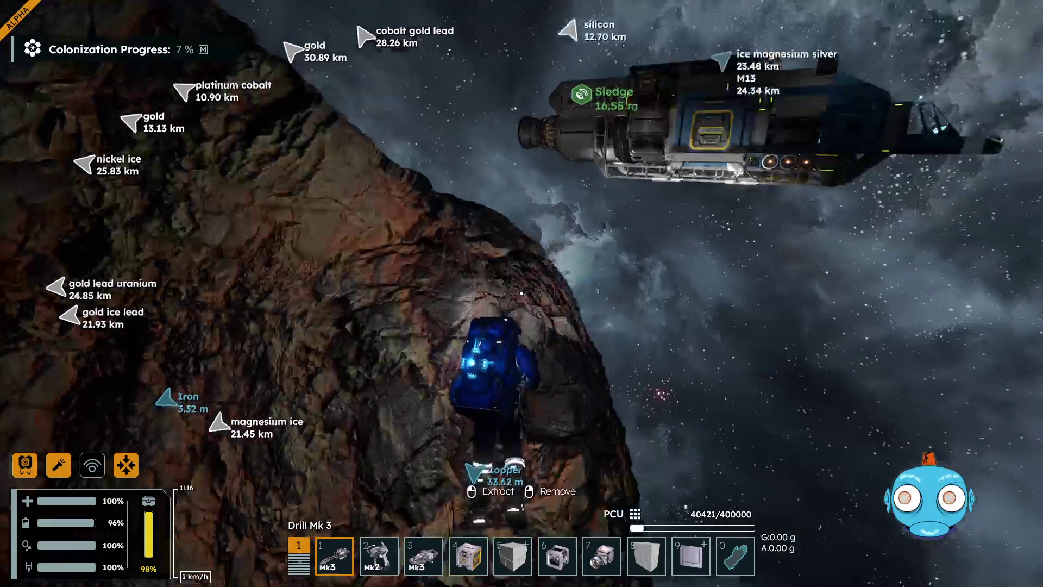
left_click(521, 294)
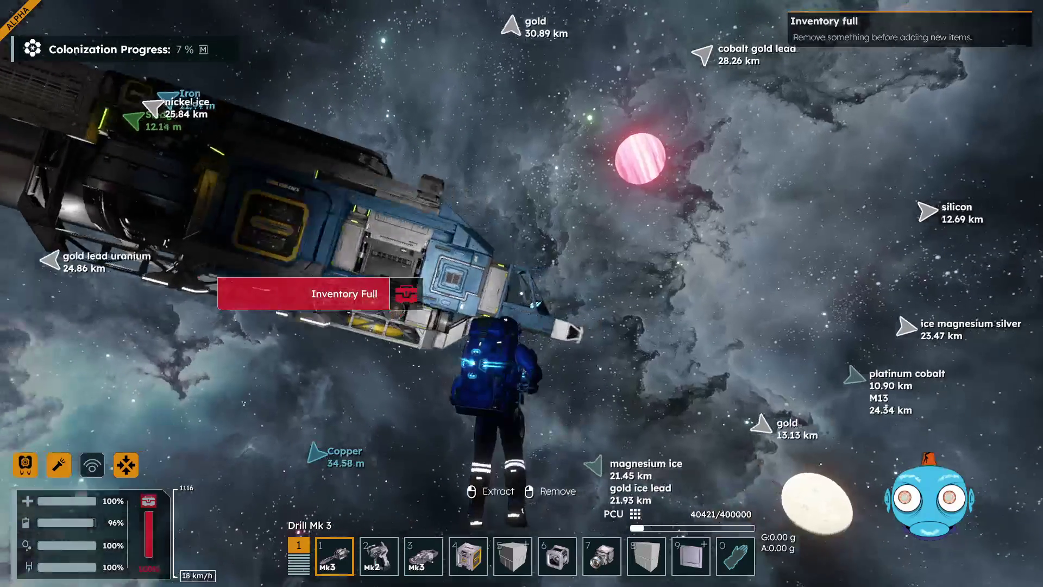
- Board the Sledge and move the drilled Fe stack into the Cargo Container
key("f")
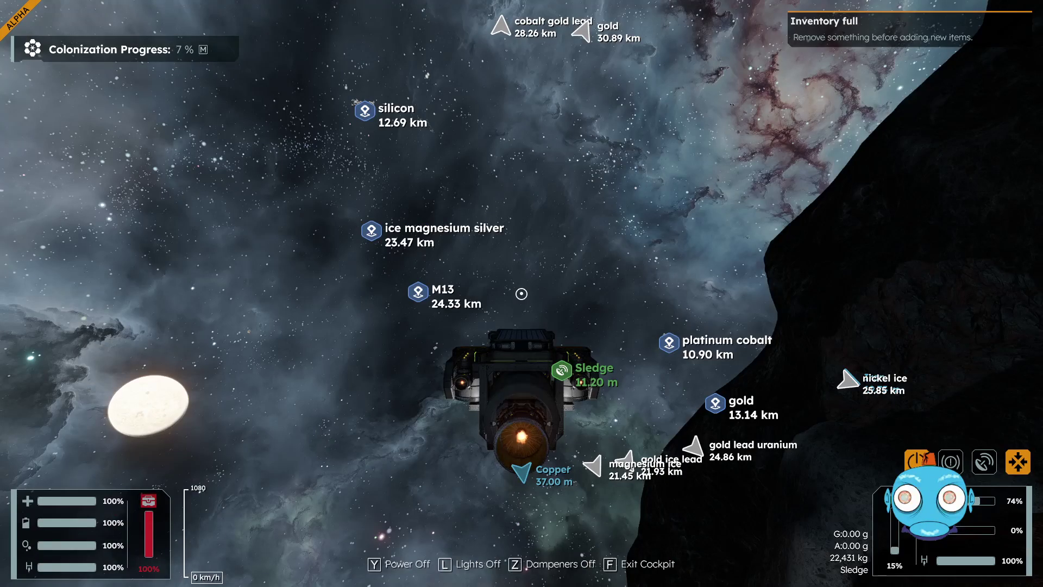
key("i")
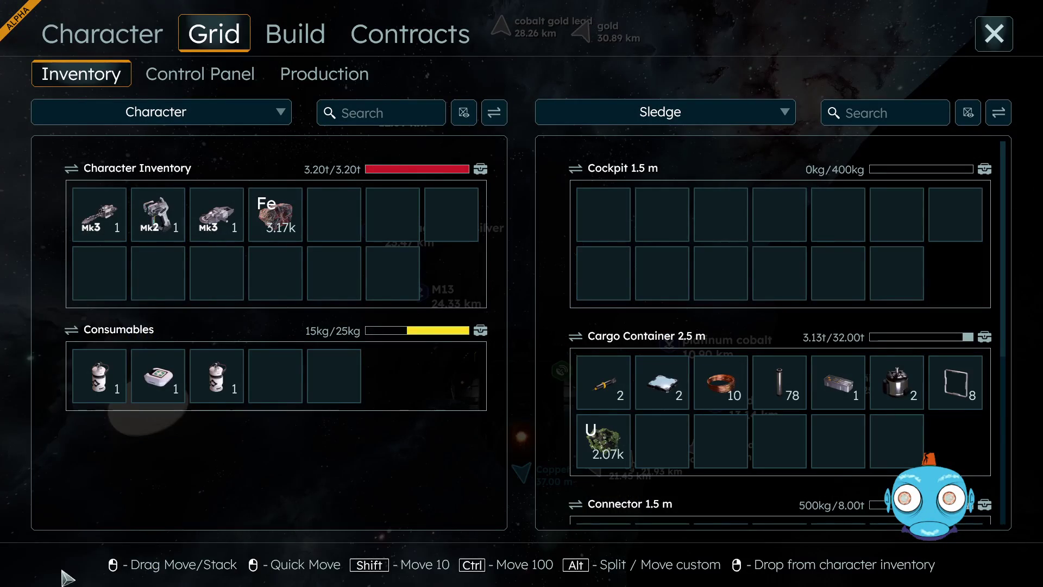
scroll(667, 349, "down", 3)
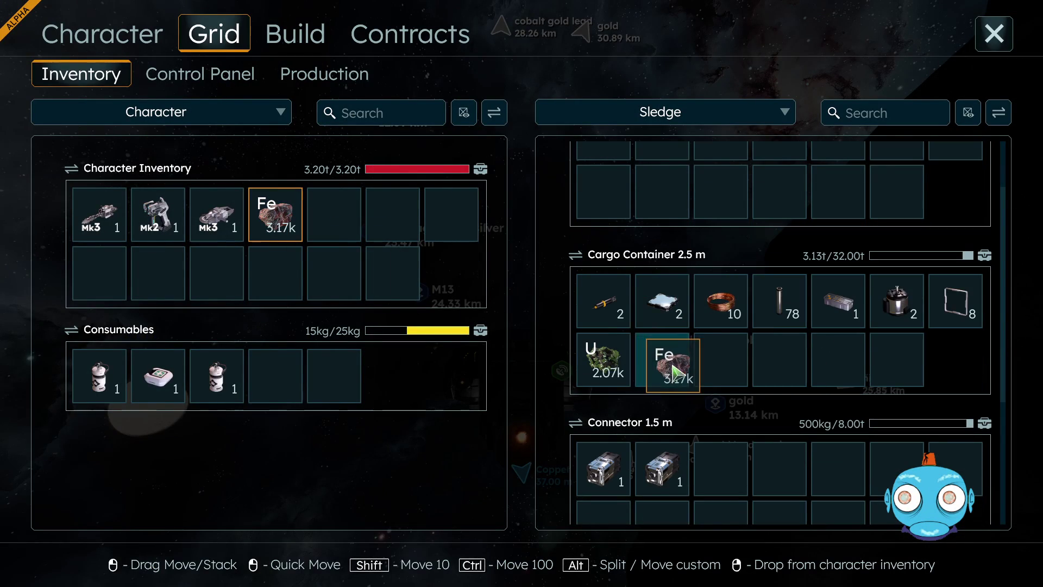
left_click_drag(672, 366, 663, 366)
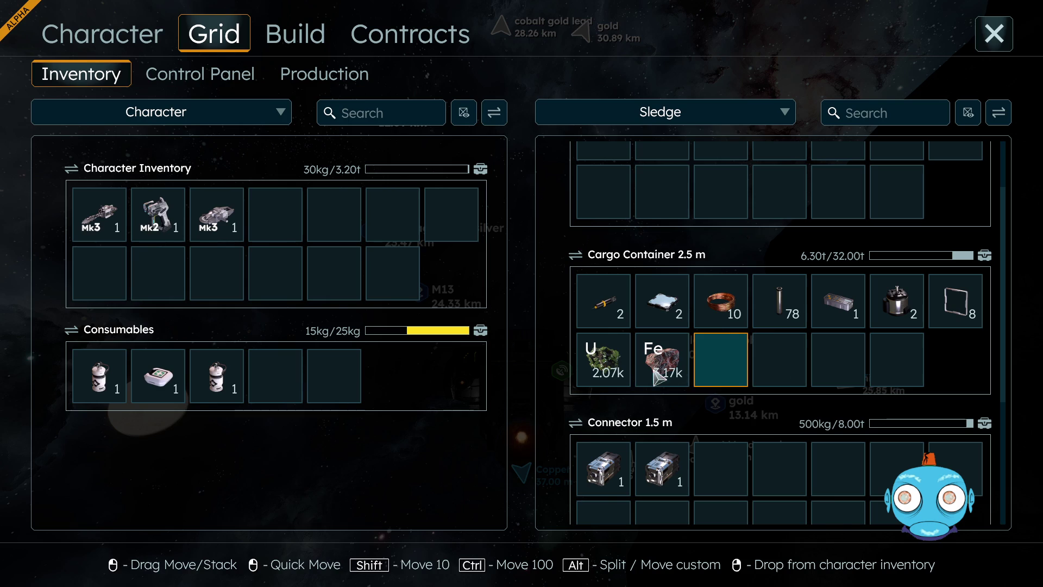
- Move the uranium, two motors and heavy-duty plates into the Connector, then close the inventory
left_click_drag(722, 470, 730, 480)
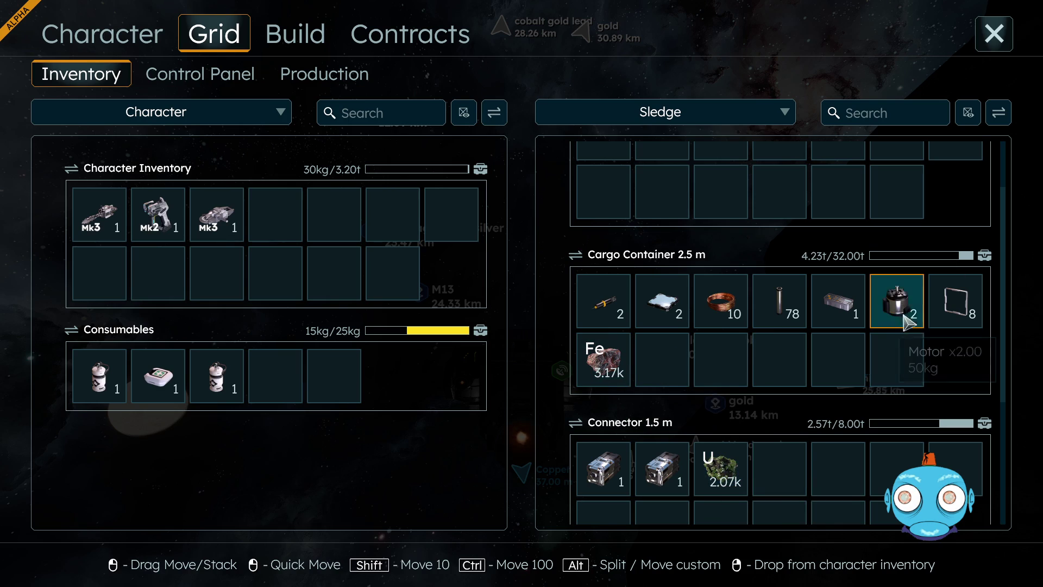
left_click_drag(901, 292, 865, 390)
left_click_drag(845, 483, 842, 478)
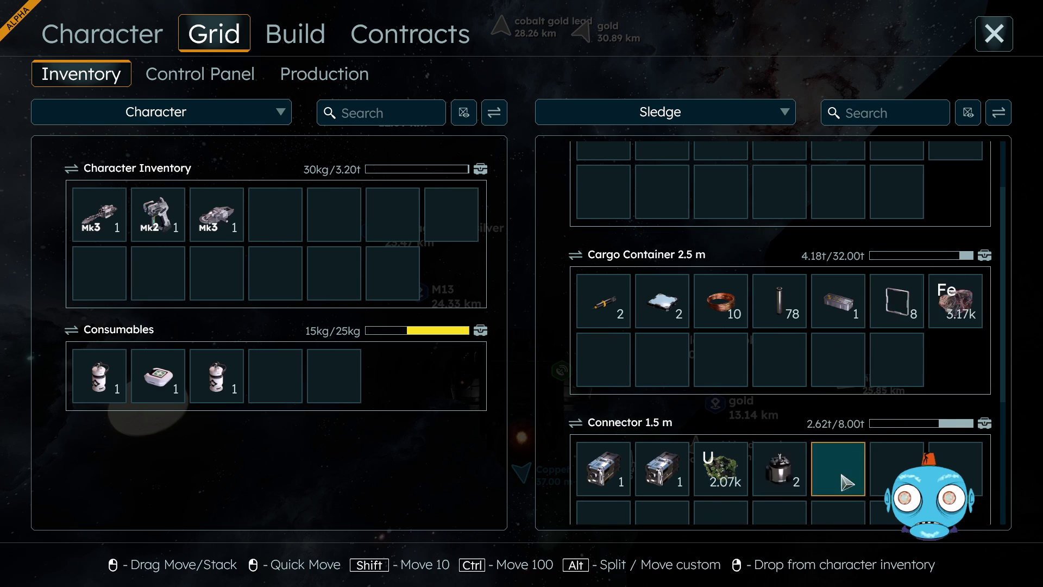
left_click_drag(669, 308, 843, 478)
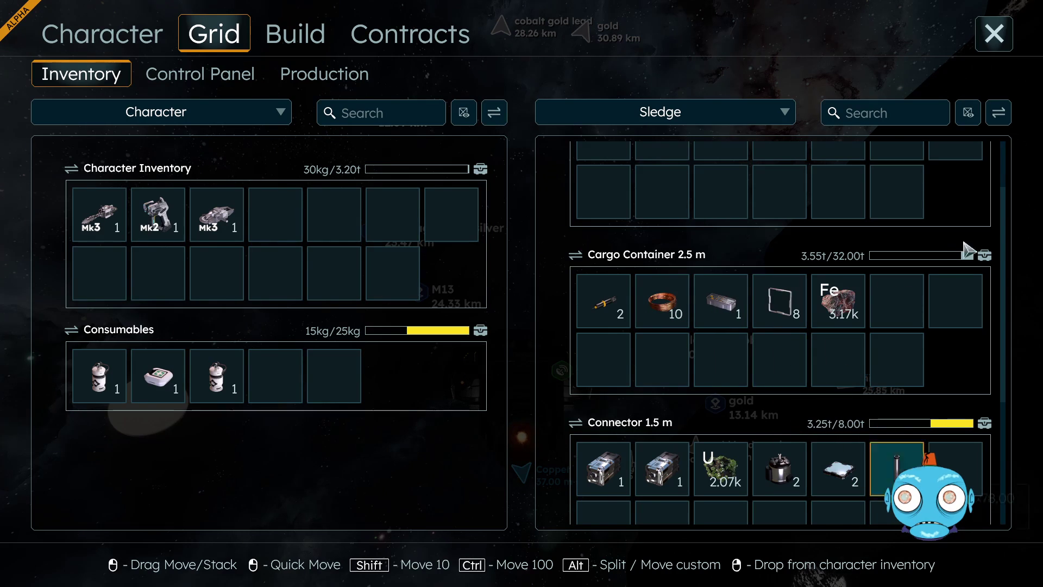
left_click(1000, 36)
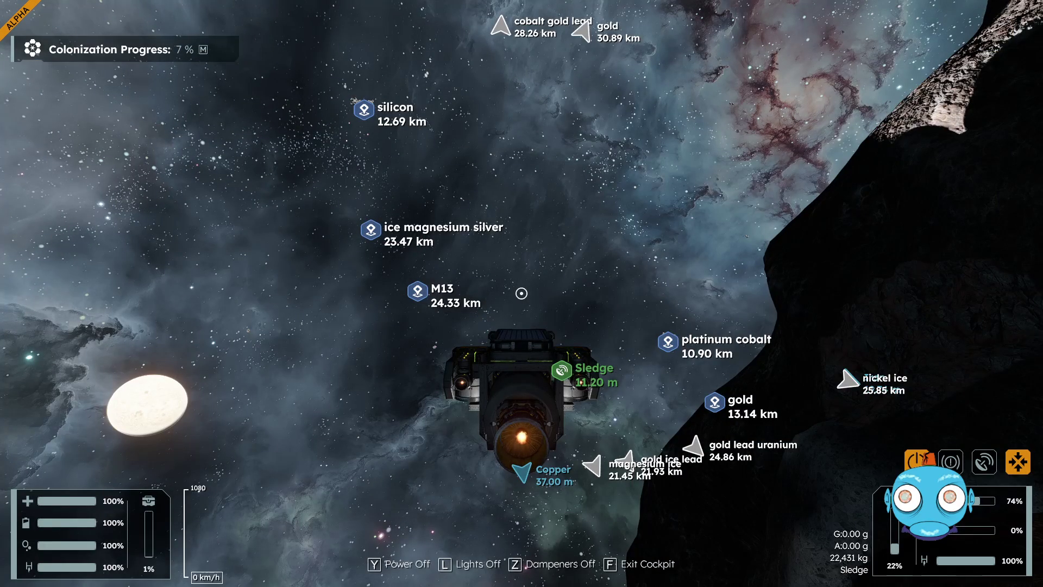
- Exit to check the asteroid, then reboard and nudge the Sledge closer to it
key("f")
mouse_move(521, 293)
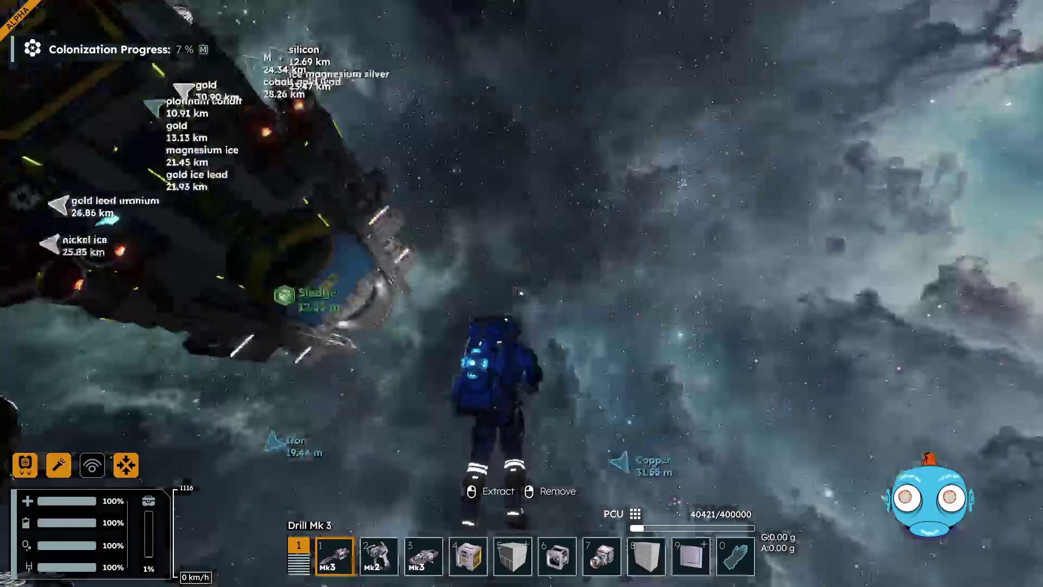
key("w")
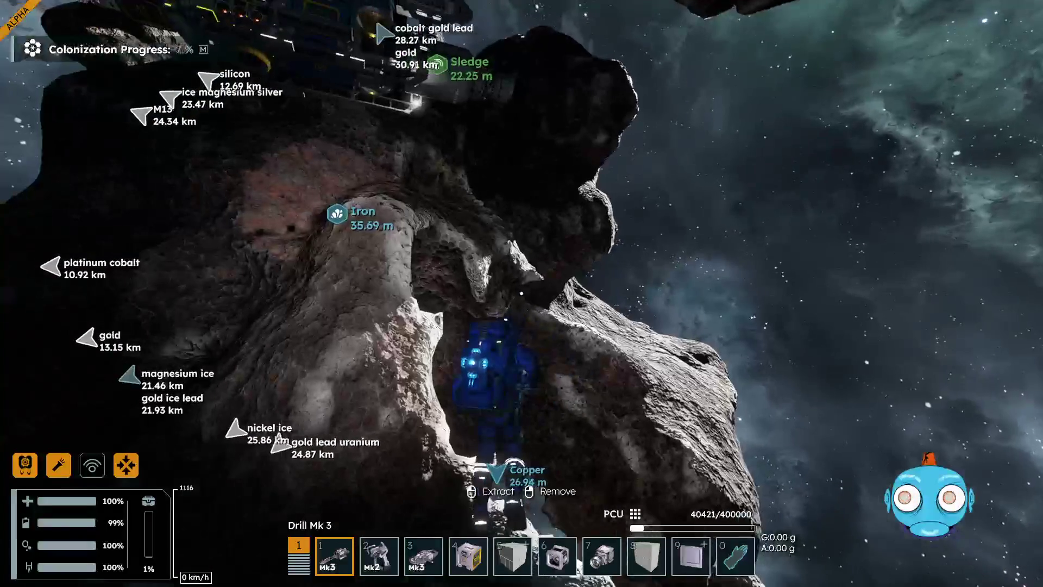
key("w")
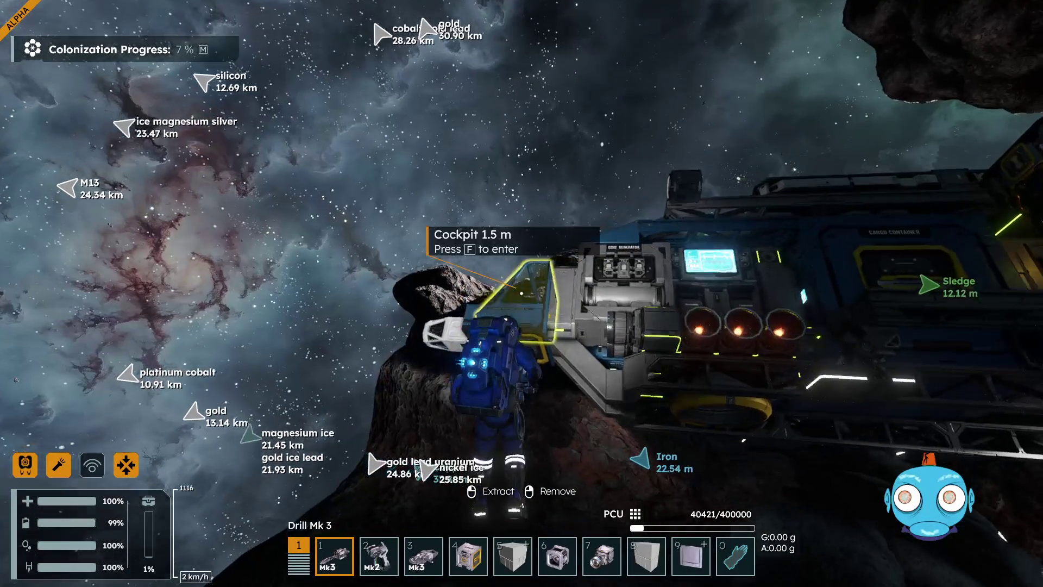
key("f")
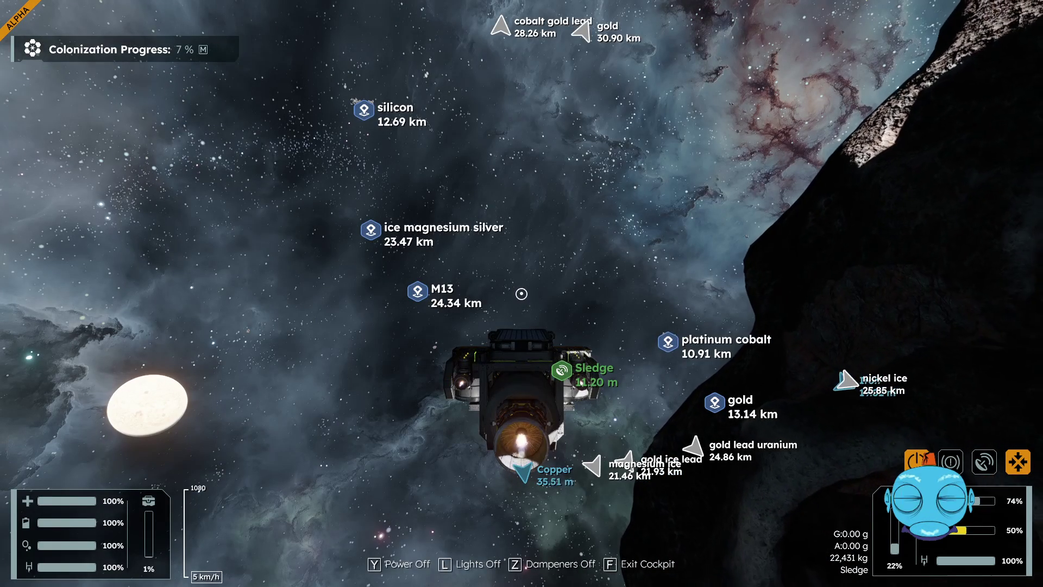
key("w")
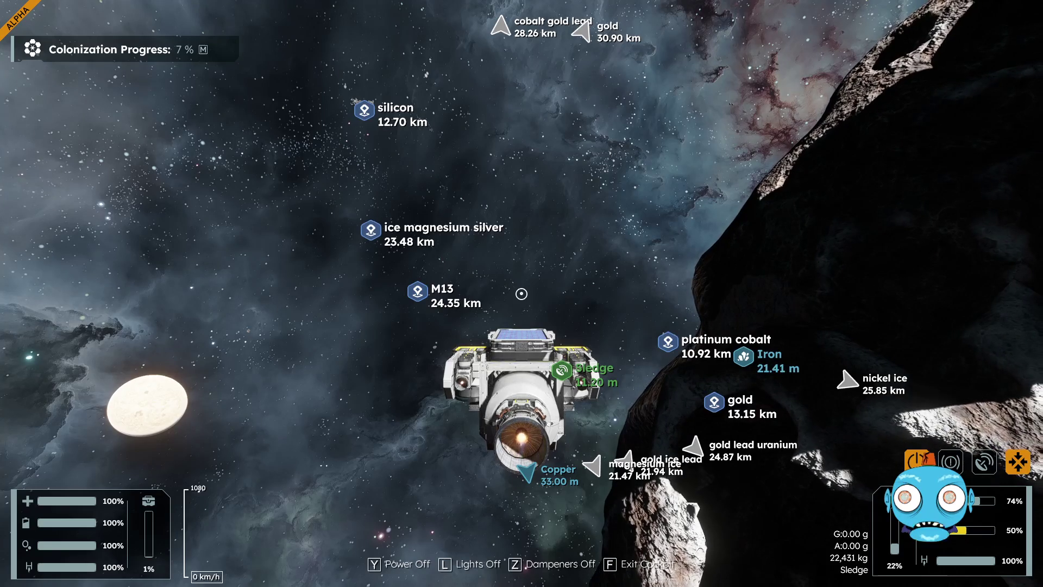
- Jetpack to the asteroid and drill iron along the ridge until the suit inventory is full
key("f")
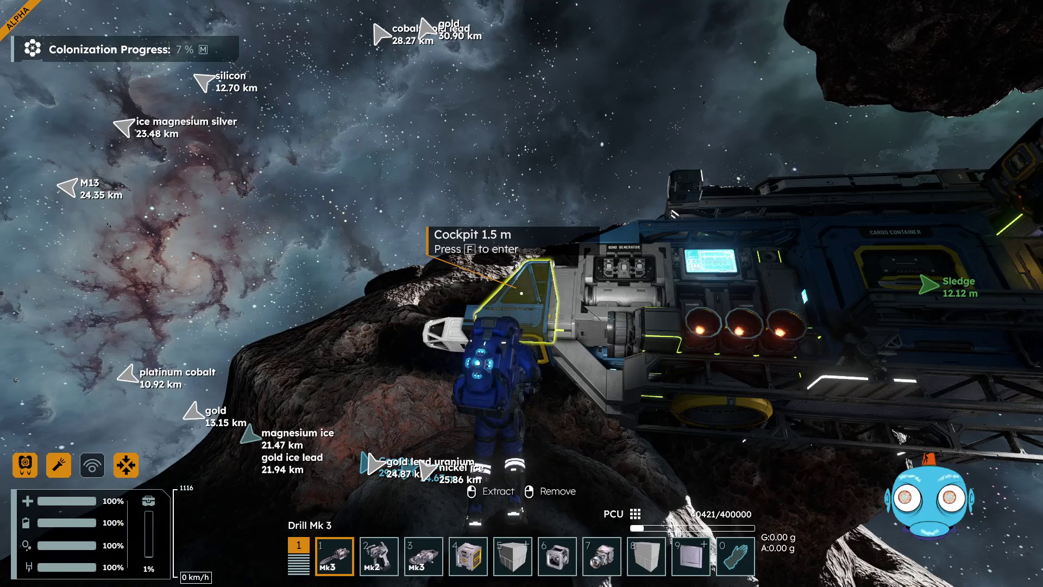
key("w")
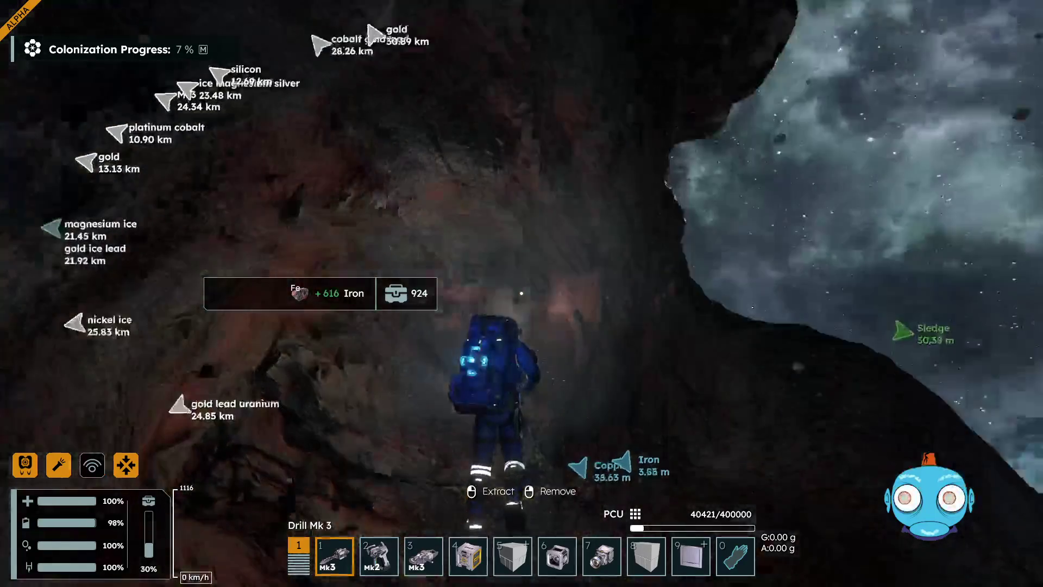
left_click_drag(522, 293, 521, 294)
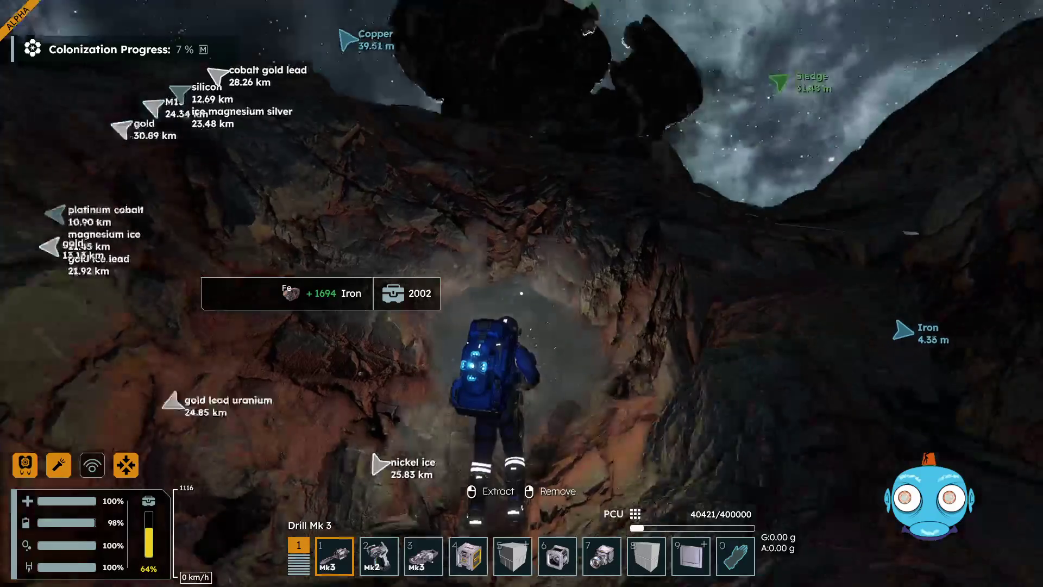
mouse_move(521, 294)
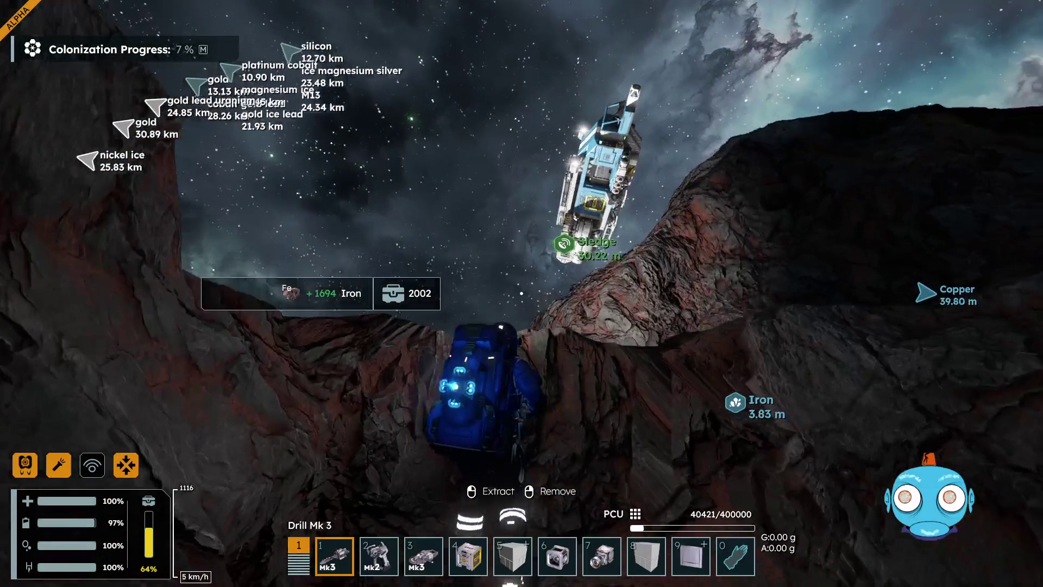
key("space")
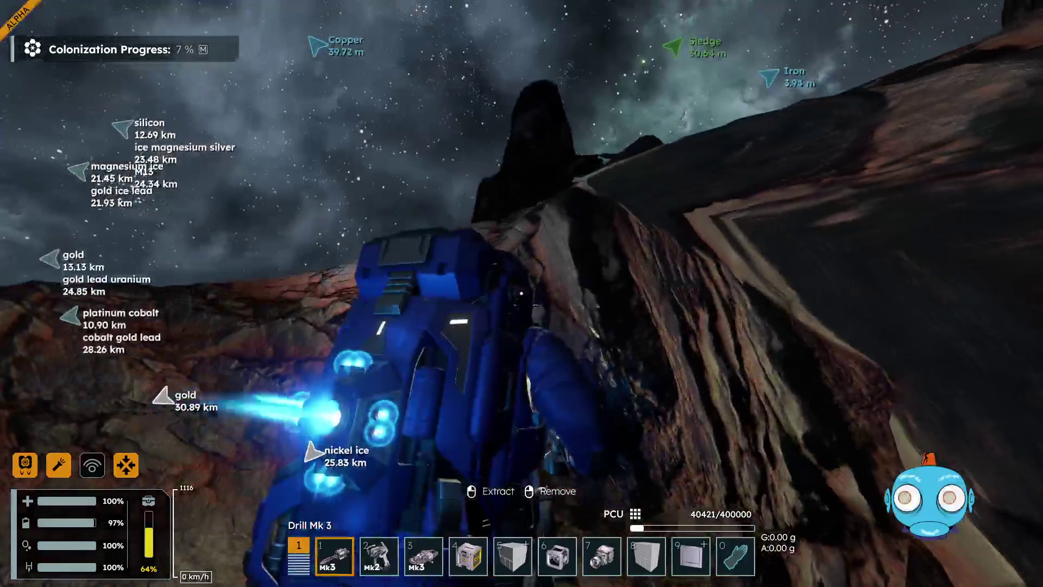
left_click_drag(522, 293, 522, 294)
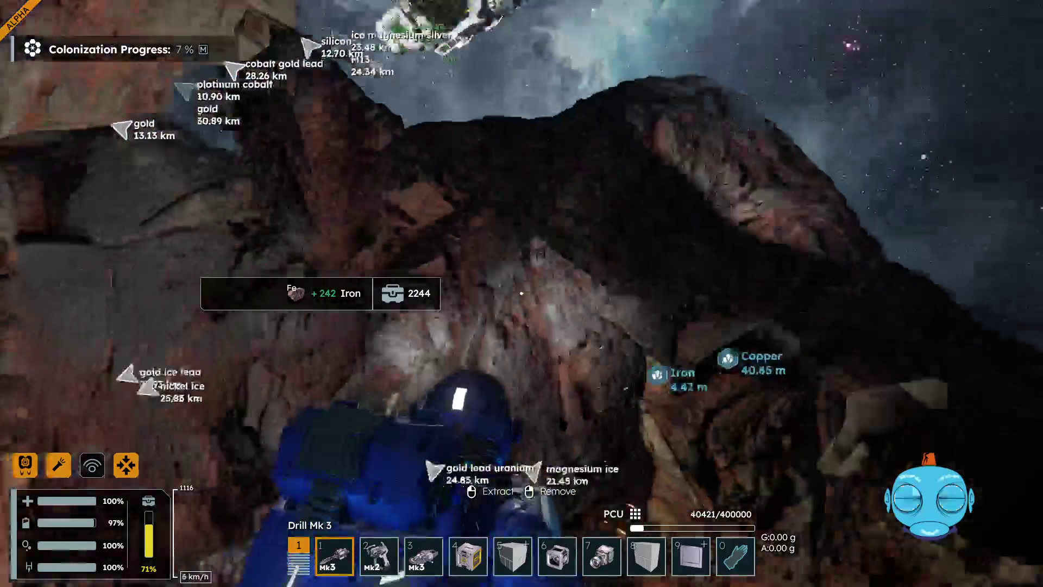
mouse_move(521, 293)
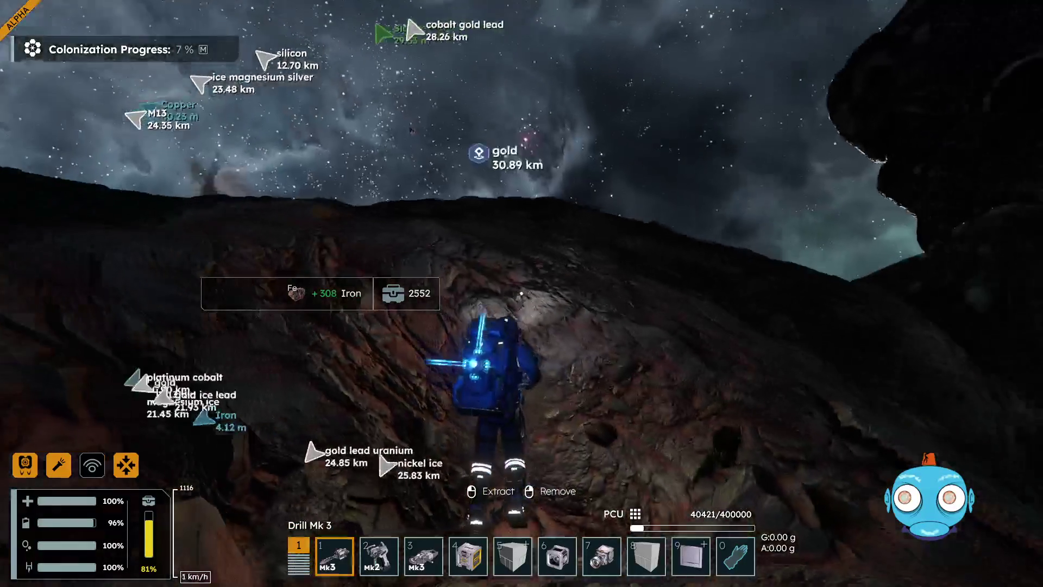
left_click_drag(521, 293, 521, 293)
mouse_move(522, 293)
key("w")
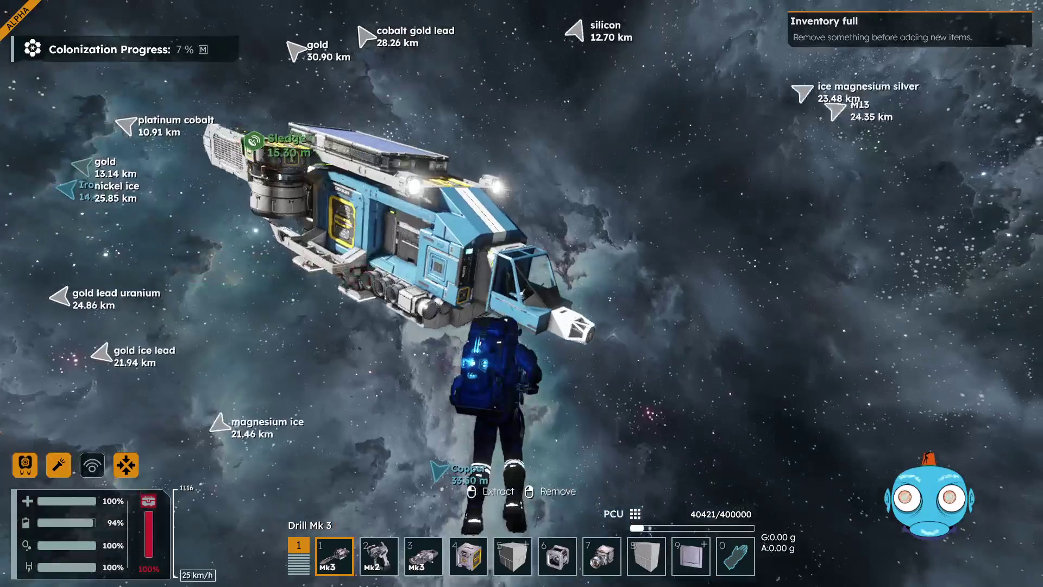
- Enter the Sledge, confirm a second 3.17k iron stack in its cargo, and return to the asteroid
key("f")
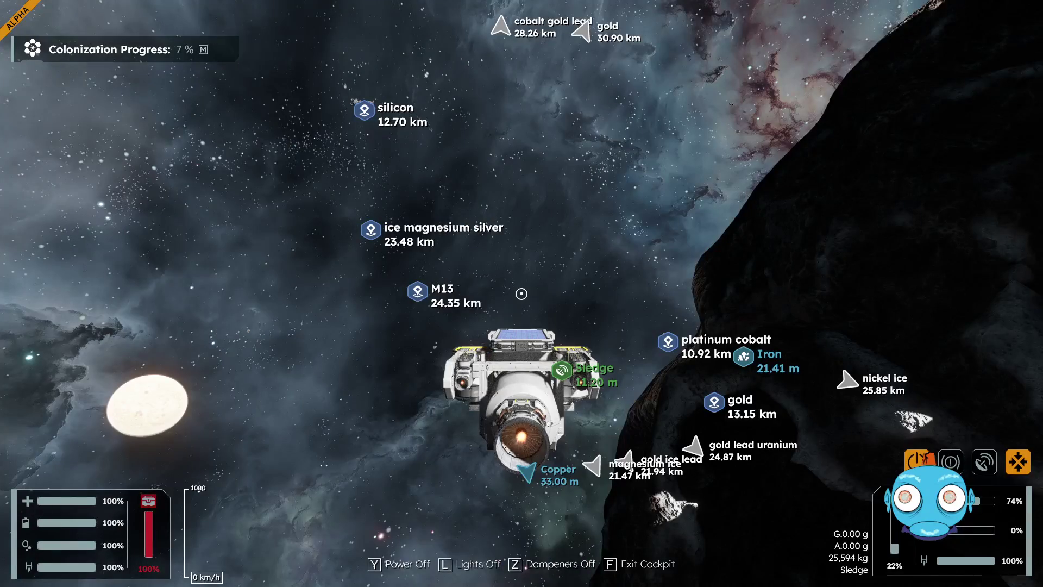
key("i")
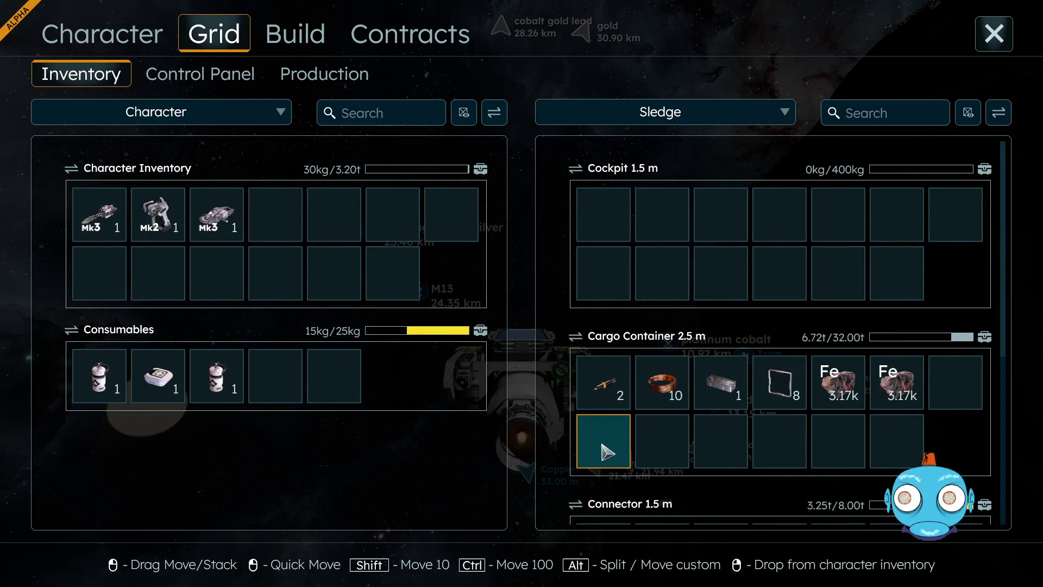
left_click(995, 35)
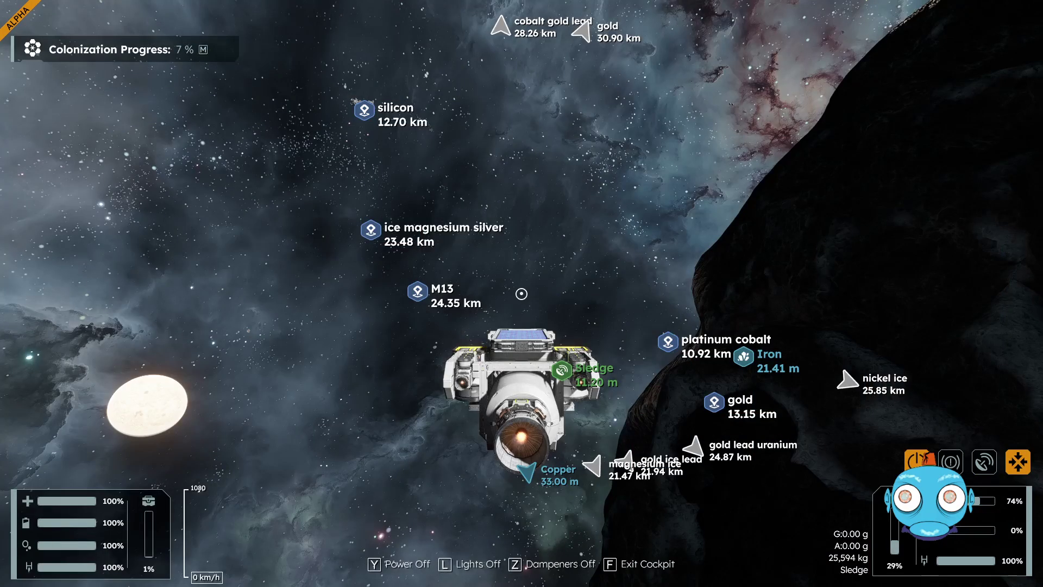
key("f")
key("w")
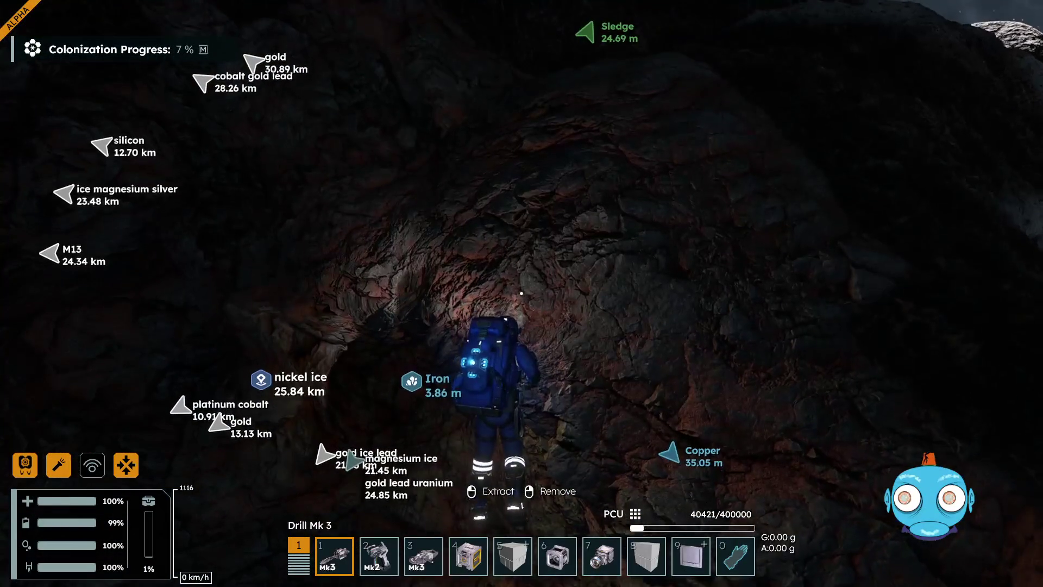
- Drill the cave's iron walls and cliff with Drill Mk 3 until 'Inventory full' appears
key("w")
left_click(522, 293)
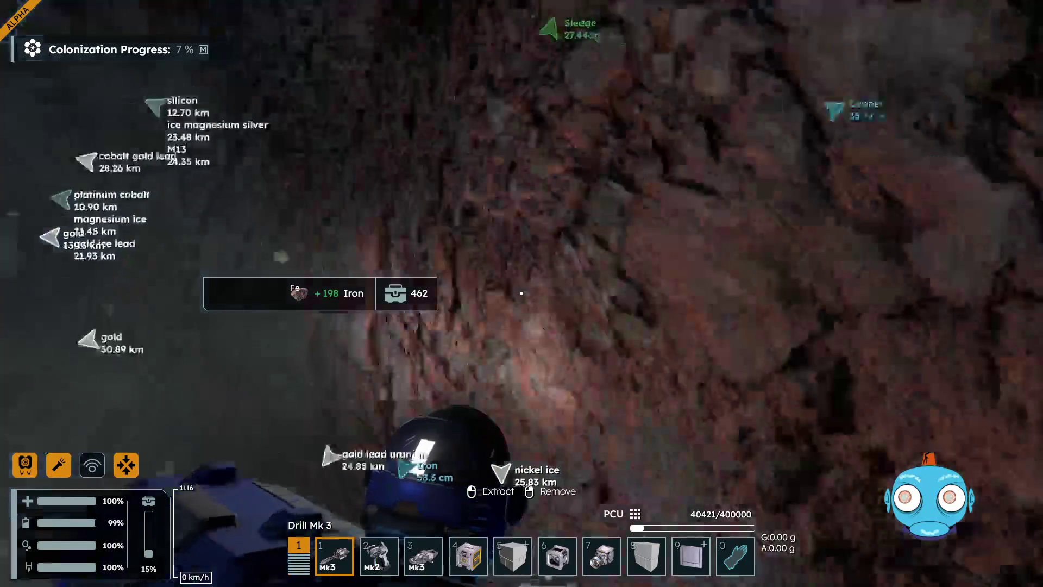
left_click_drag(521, 293, 522, 293)
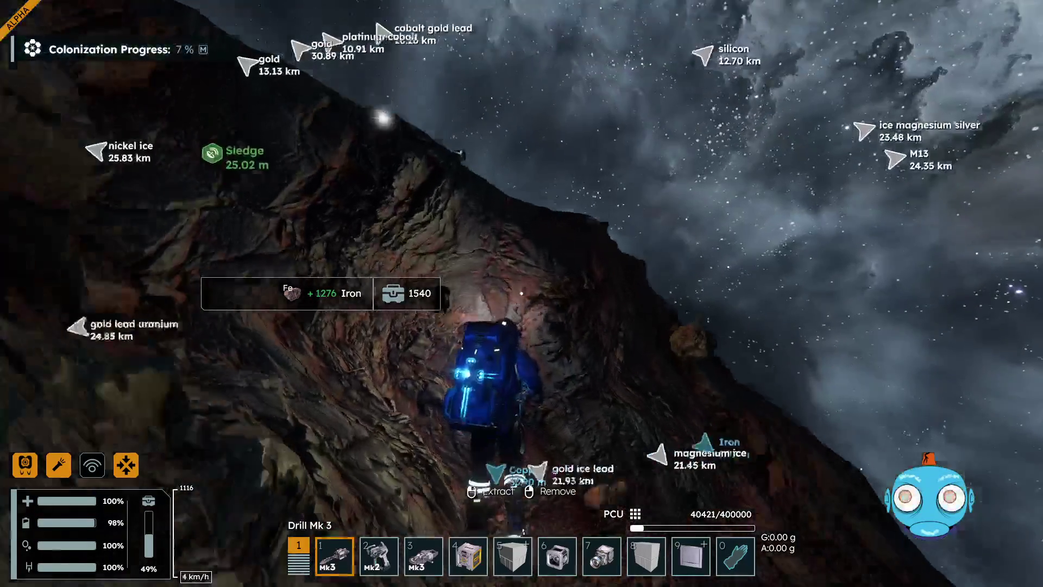
left_click_drag(522, 293, 522, 293)
mouse_move(521, 293)
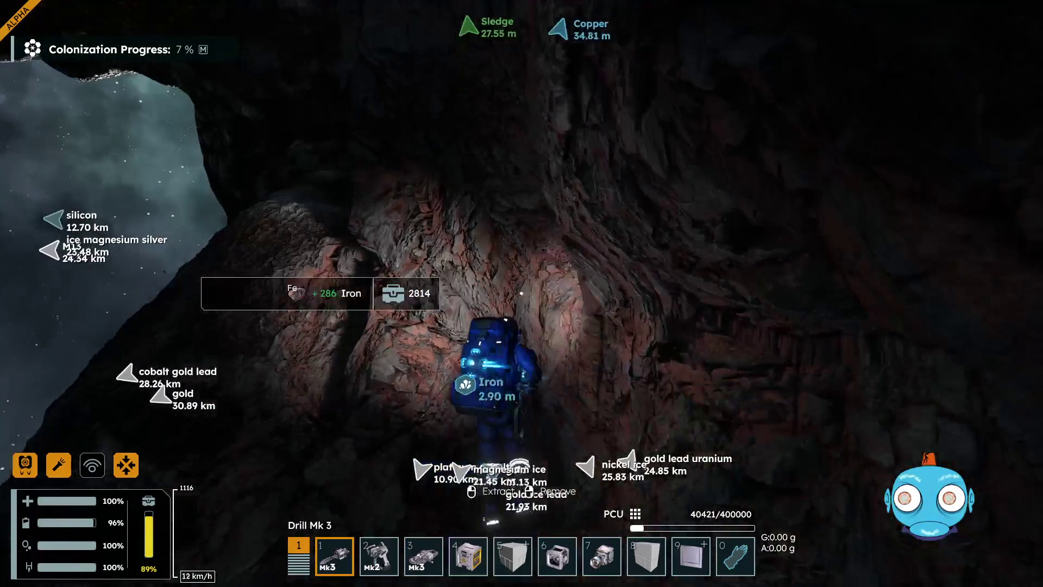
key("w")
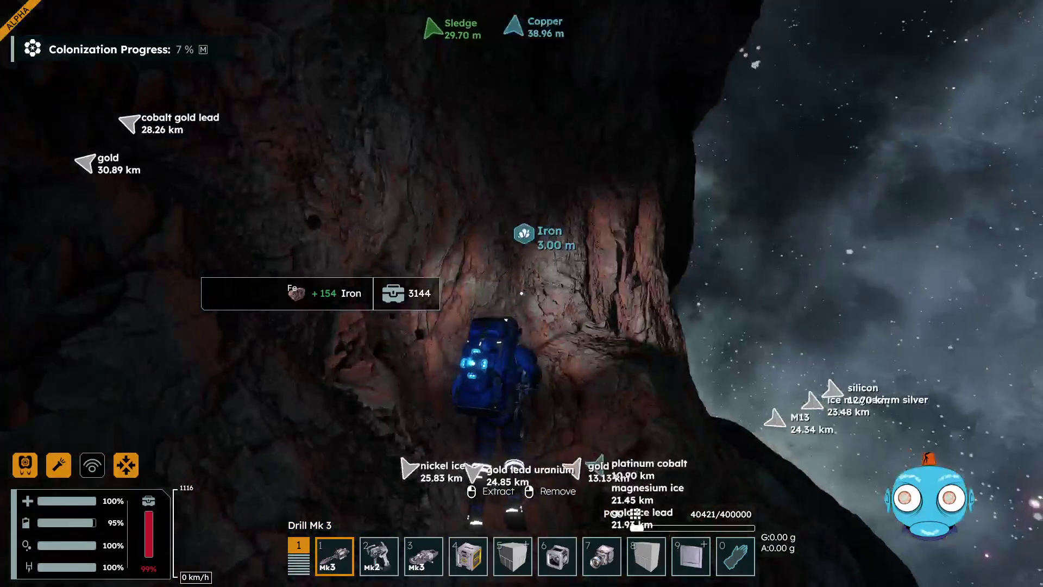
key("w")
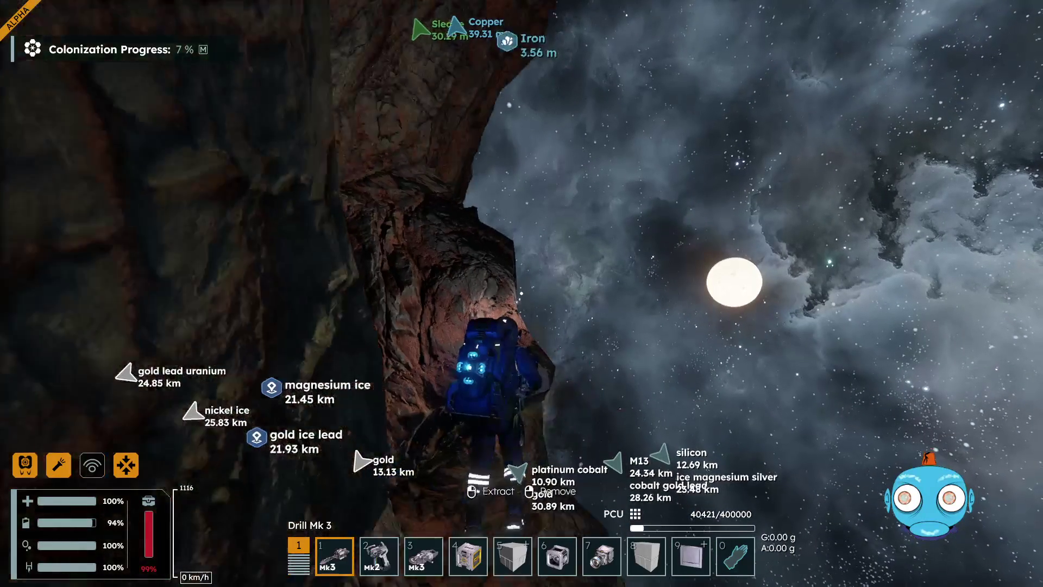
left_click(521, 294)
- Fly to the Sledge, check that a third 3.17k iron stack is in cargo, then head back out
key("w")
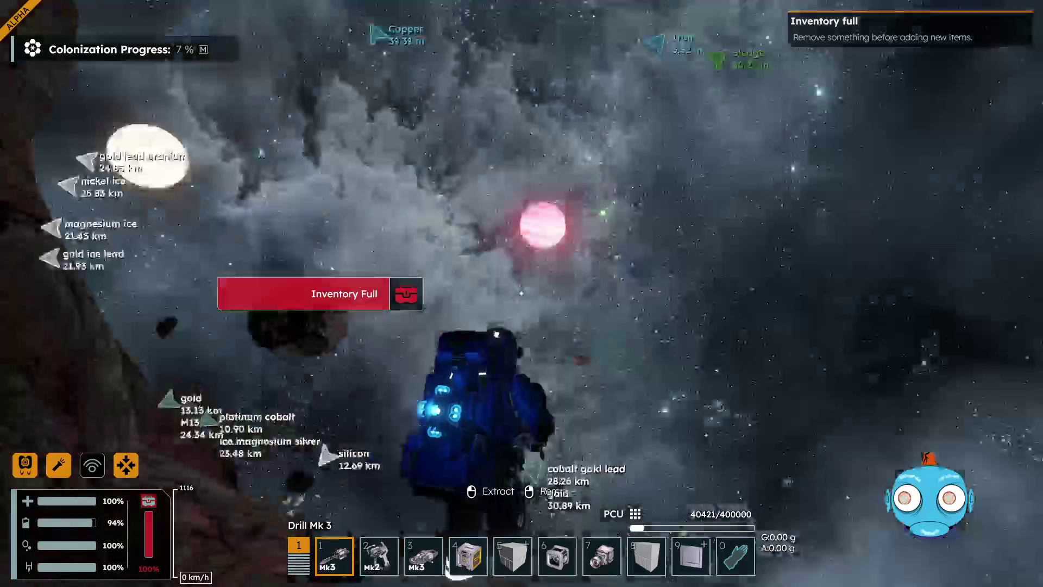
key("w")
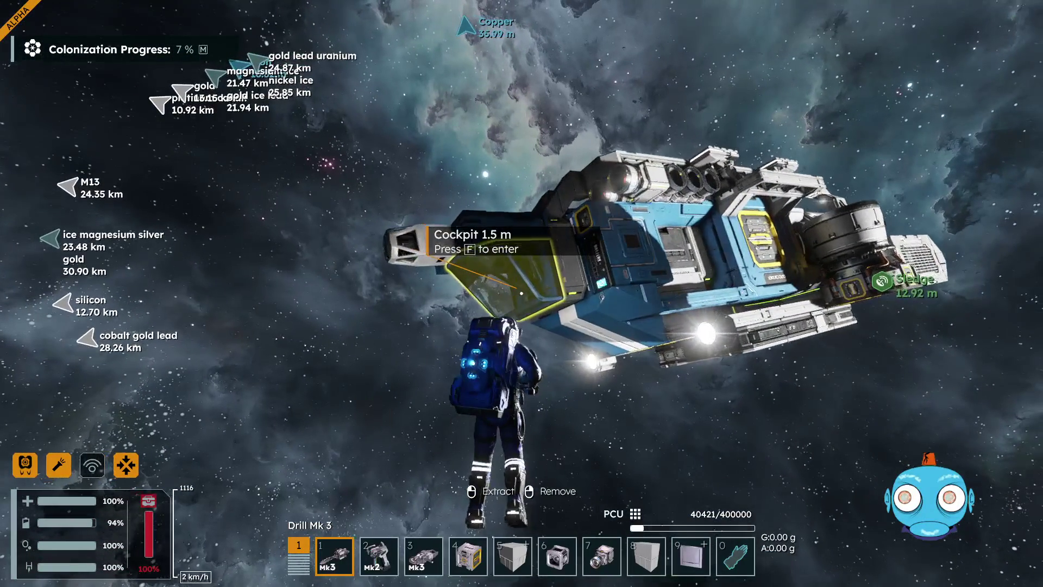
key("f")
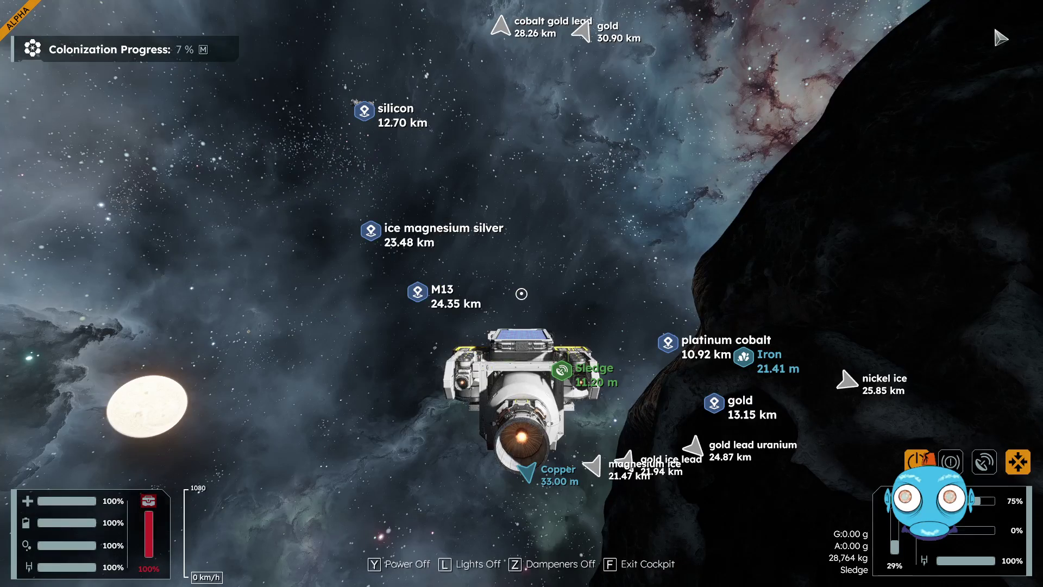
key("i")
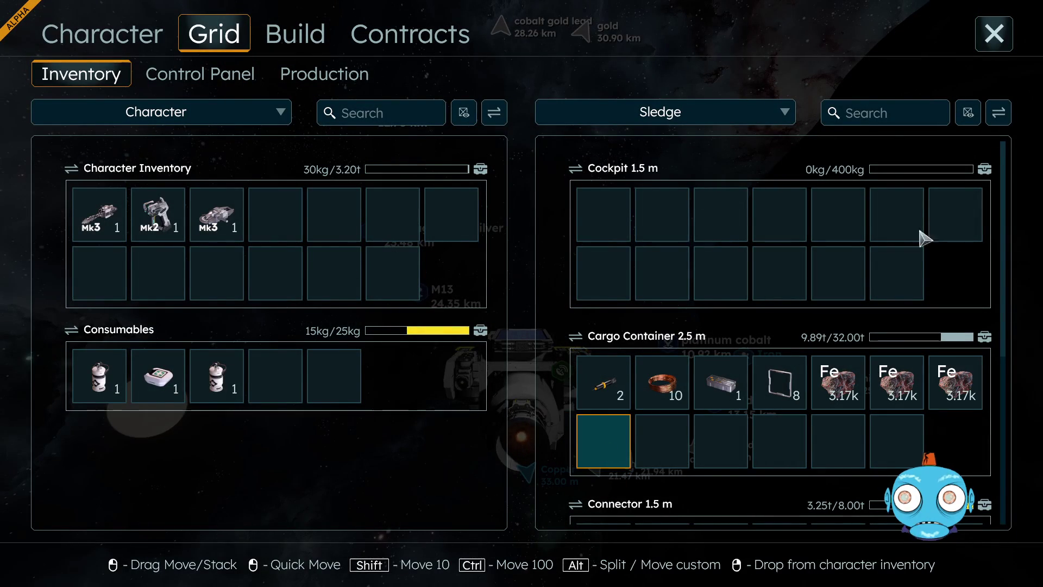
left_click(994, 34)
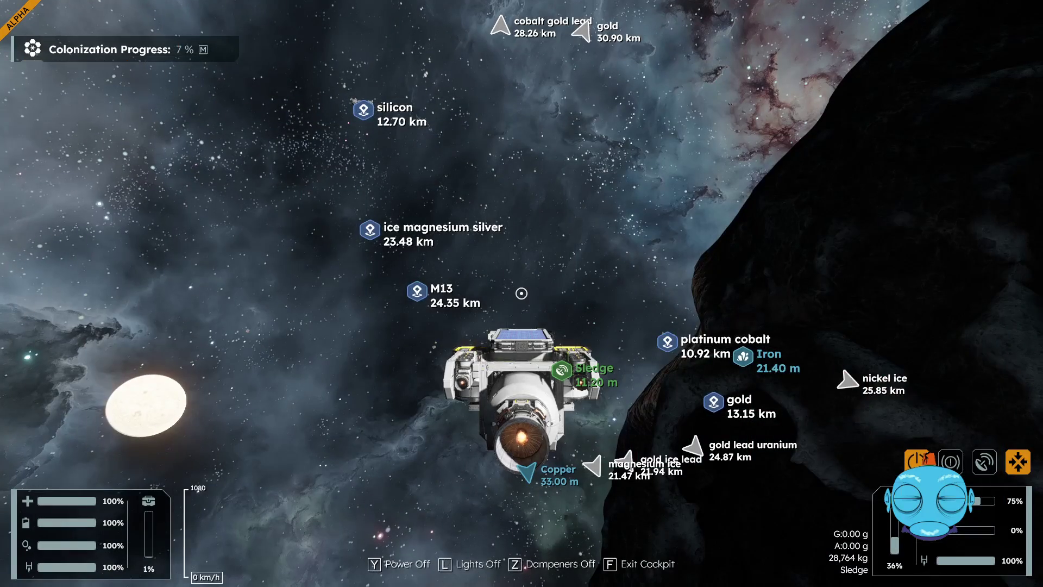
key("f")
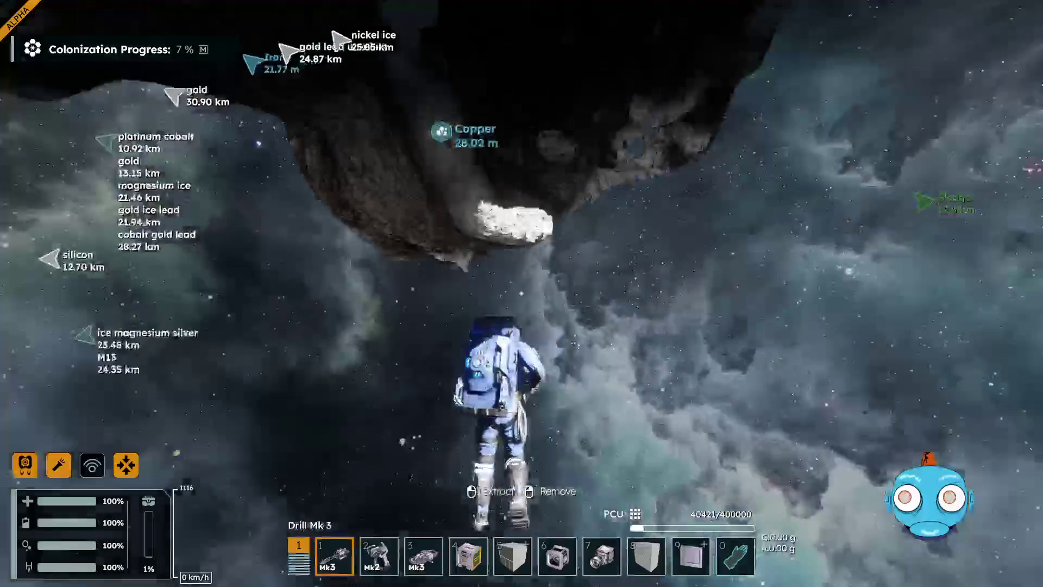
key("w")
key("w")
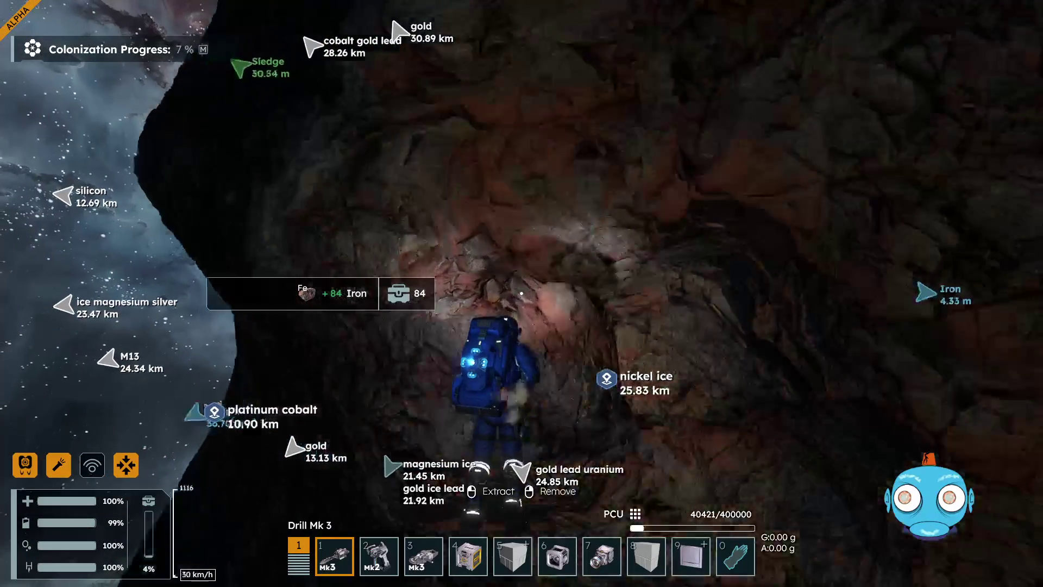
- Drill the iron rock faces until the suit holds 3170 iron, then fly back to the Sledge
left_click_drag(521, 294, 522, 294)
left_click_drag(521, 293, 521, 293)
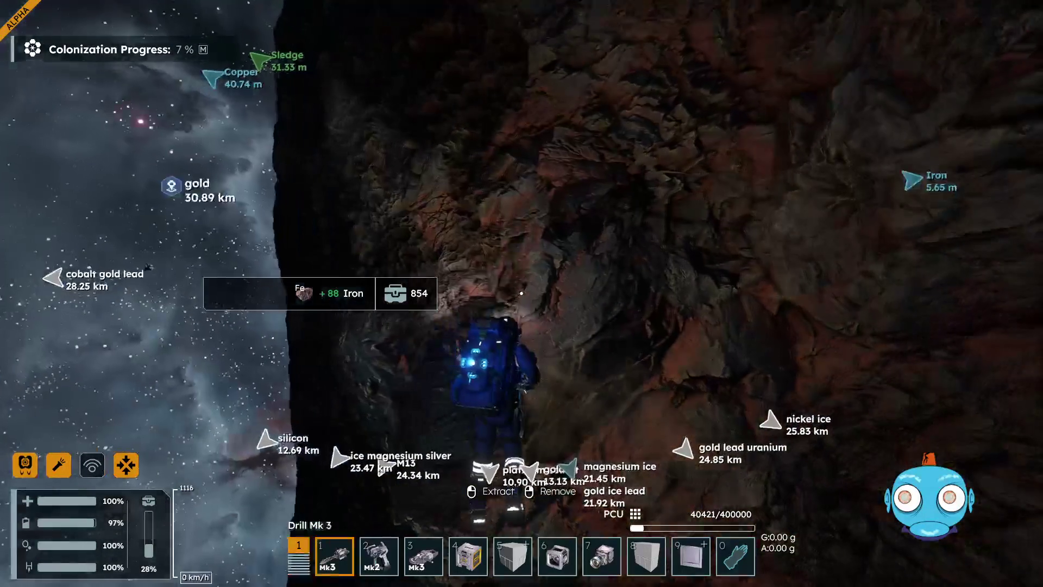
left_click_drag(521, 293, 521, 294)
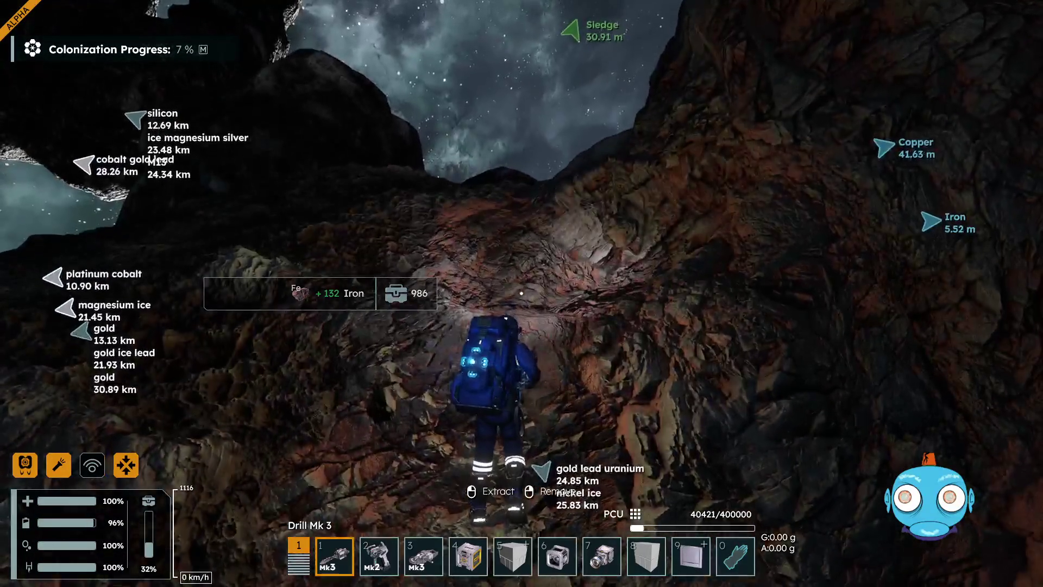
left_click_drag(521, 293, 521, 293)
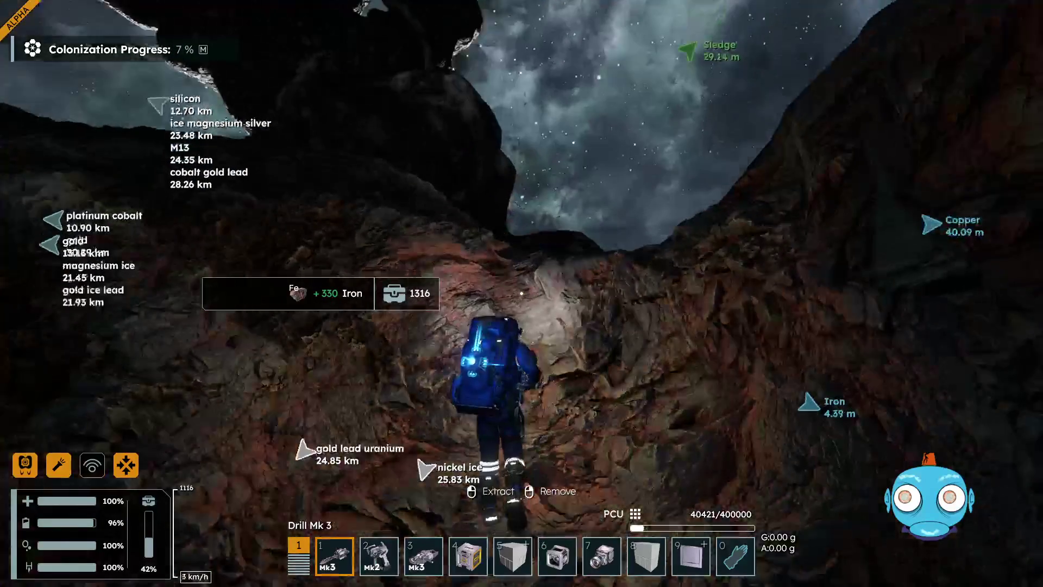
left_click_drag(521, 293, 521, 294)
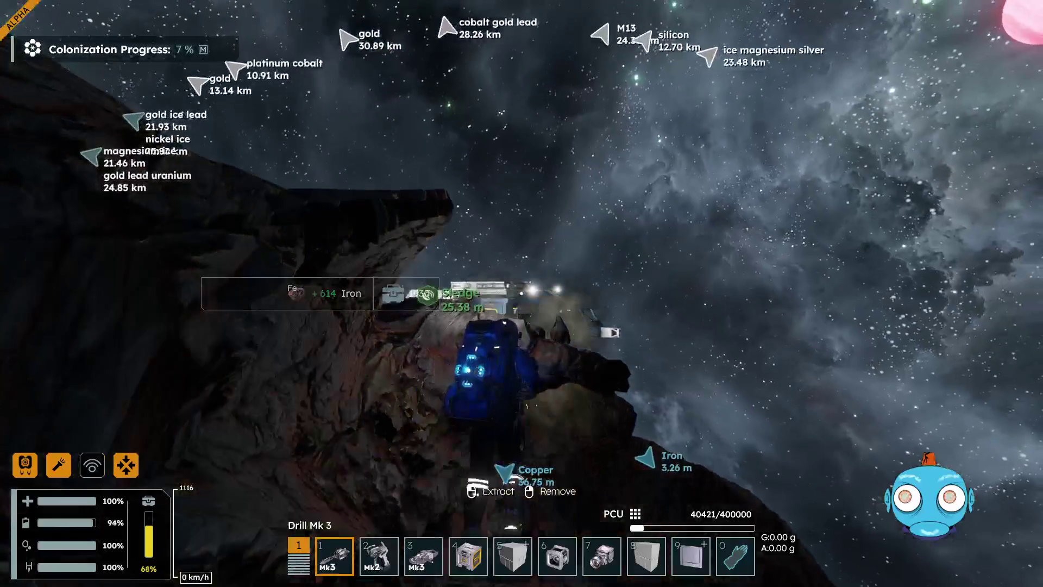
left_click_drag(521, 293, 521, 293)
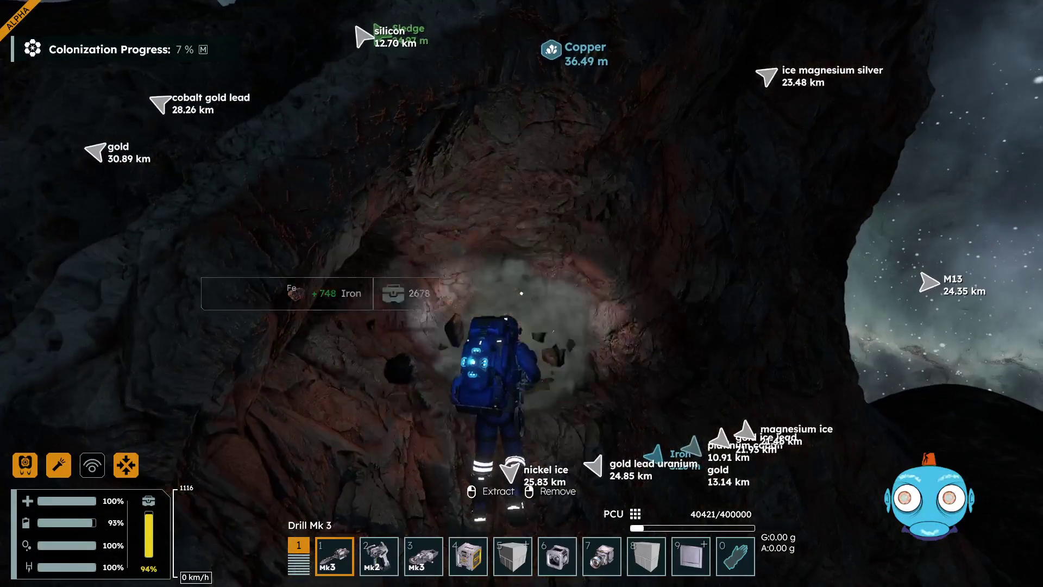
left_click_drag(521, 293, 521, 293)
key("w")
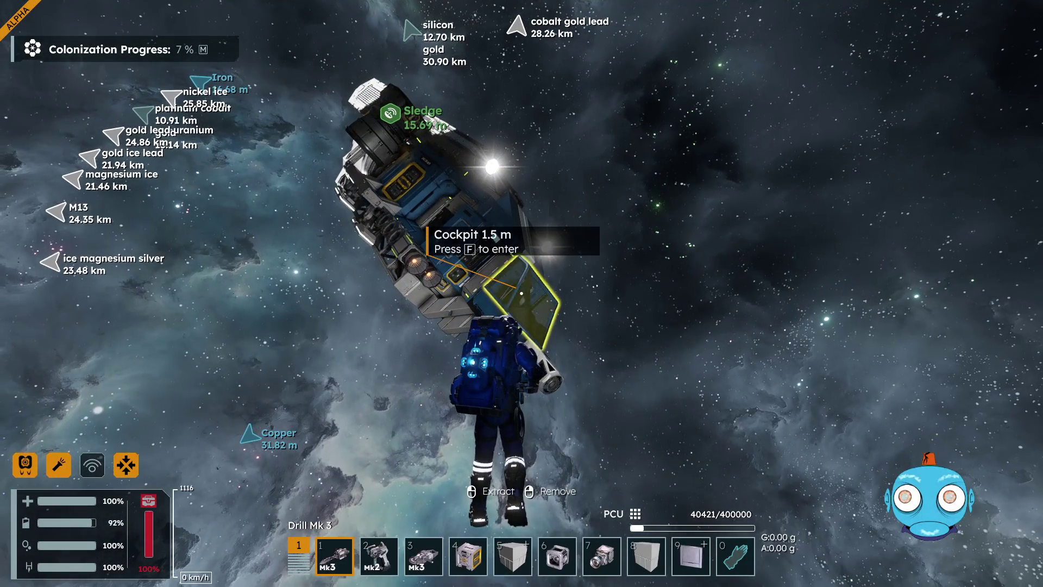
- Move the Fe ore stack from the suit into the Sledge's cargo container
key("f")
key("i")
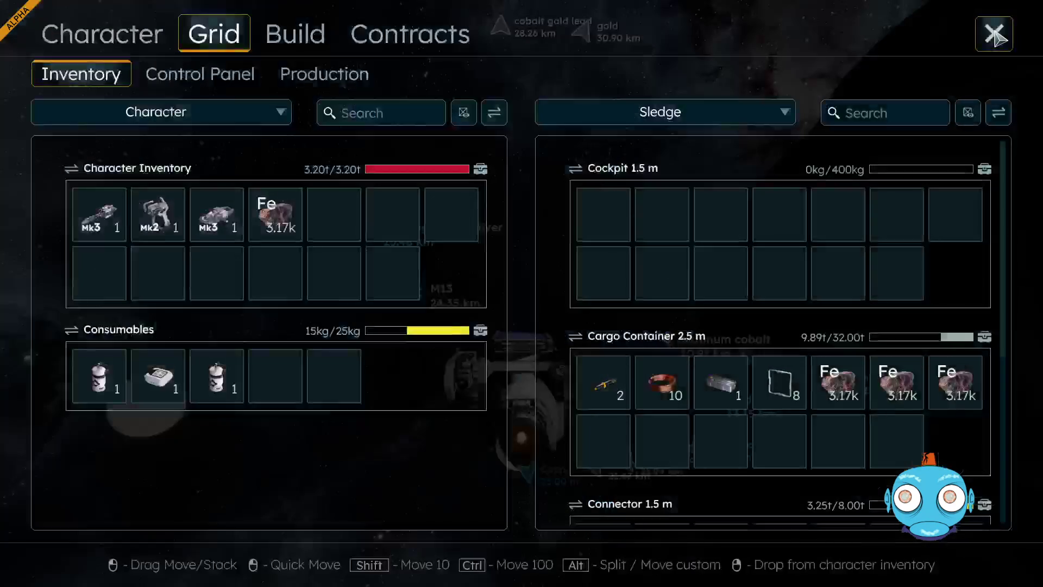
mouse_move(275, 218)
left_mouse_down()
mouse_move(525, 420)
mouse_move(602, 448)
left_mouse_up()
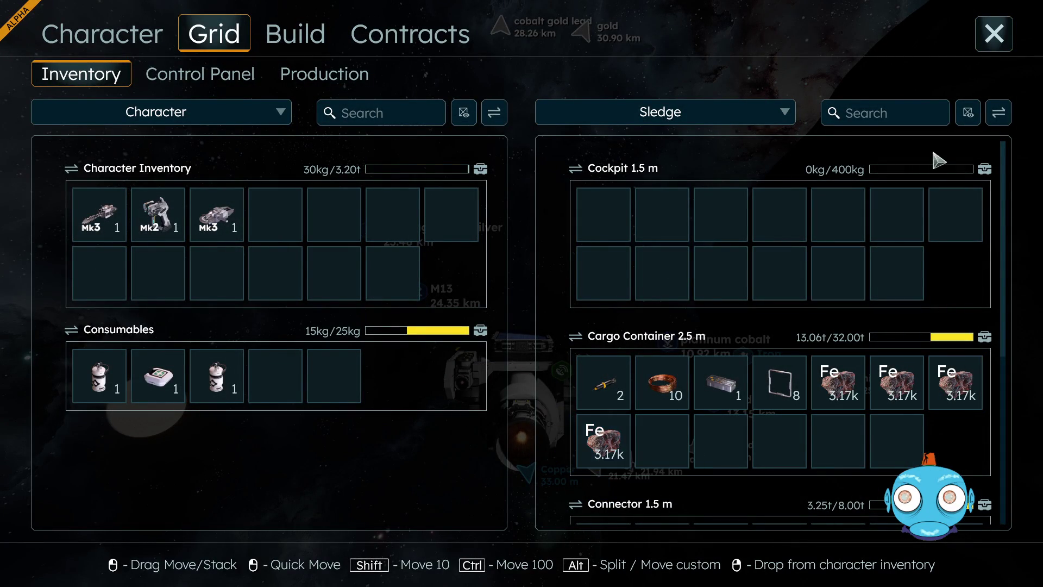
left_click(994, 33)
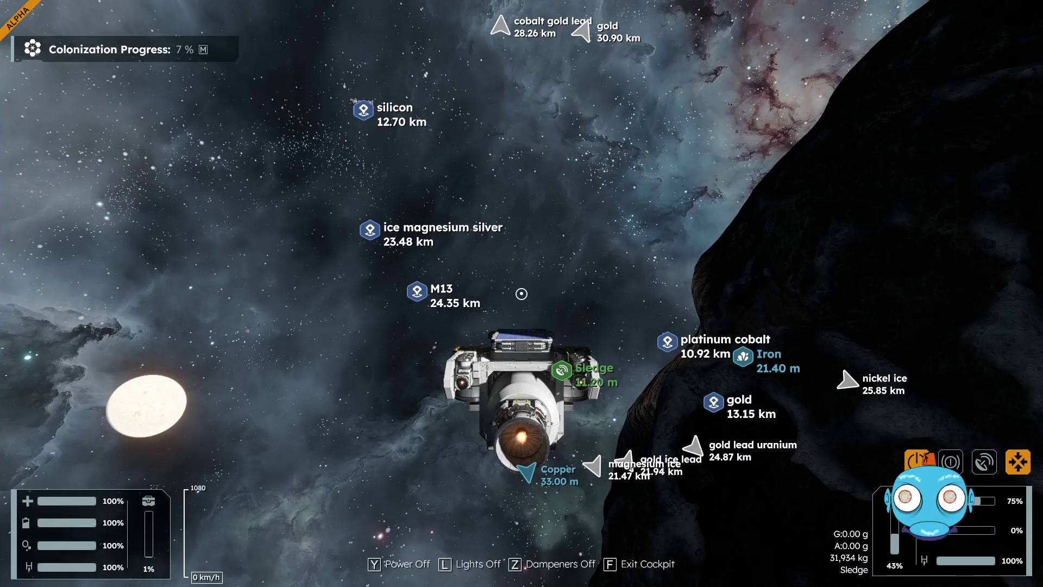
- Add a GPS marker named 'iron copper' at the Sledge's location, then leave the cockpit
key("m")
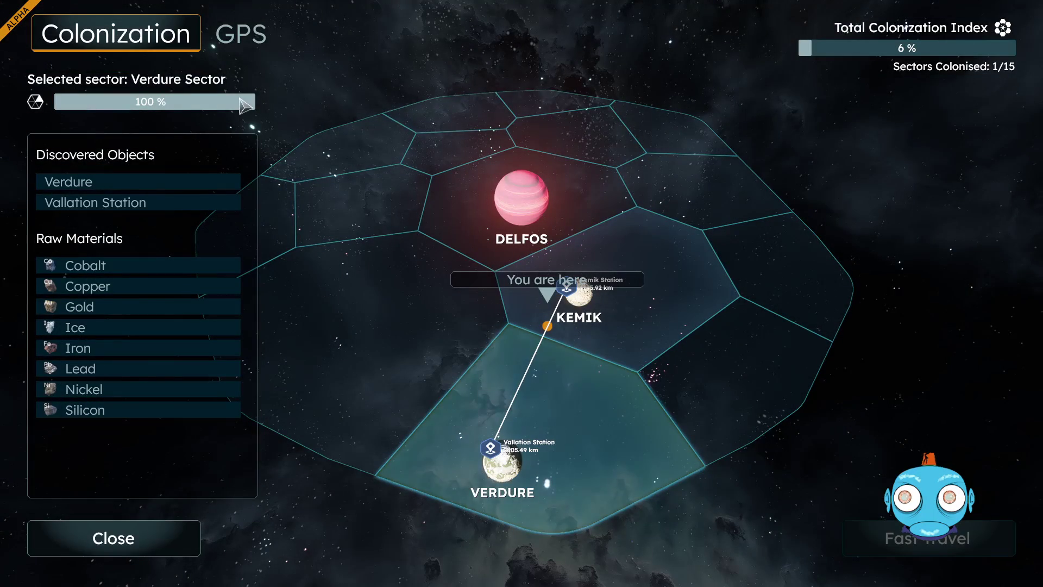
left_click(263, 34)
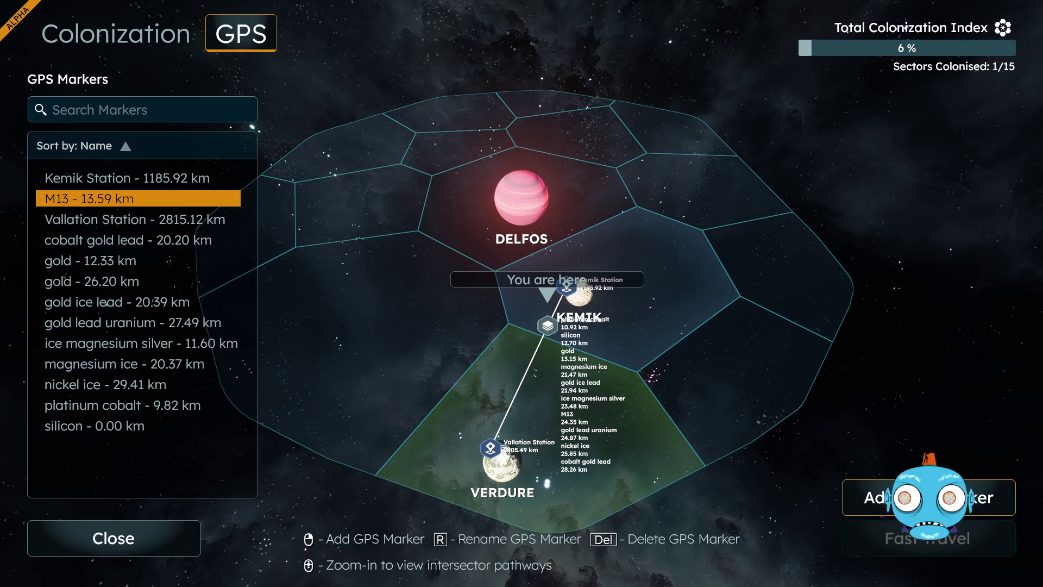
left_click(601, 346)
left_click(514, 314)
type("iron copper")
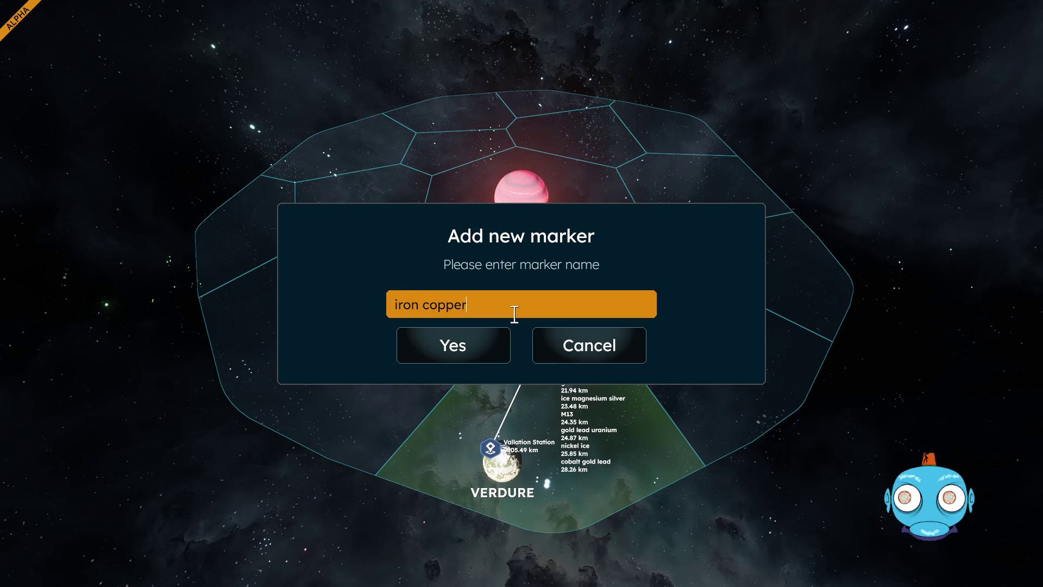
left_click(468, 348)
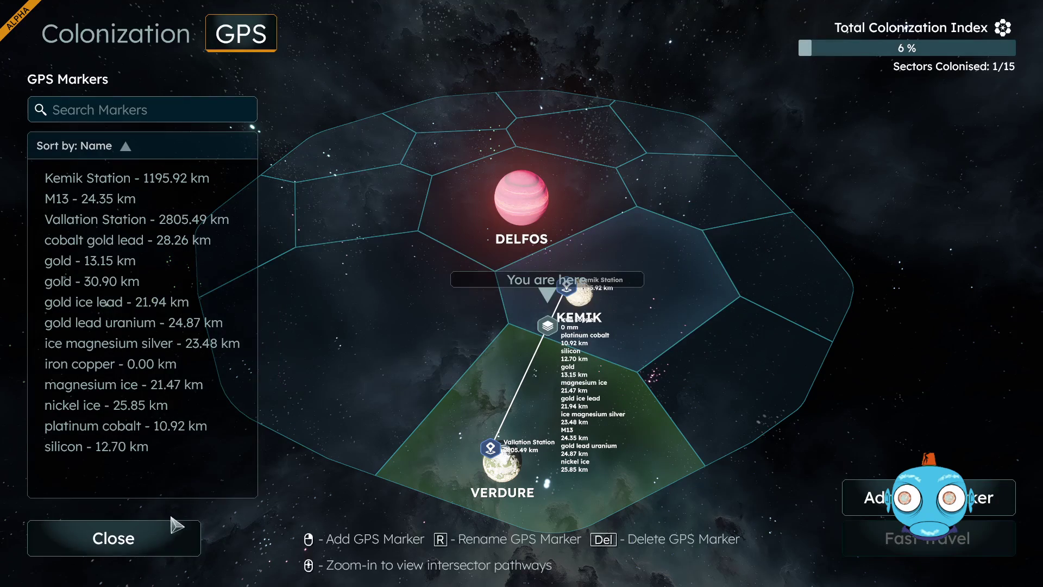
left_click(142, 544)
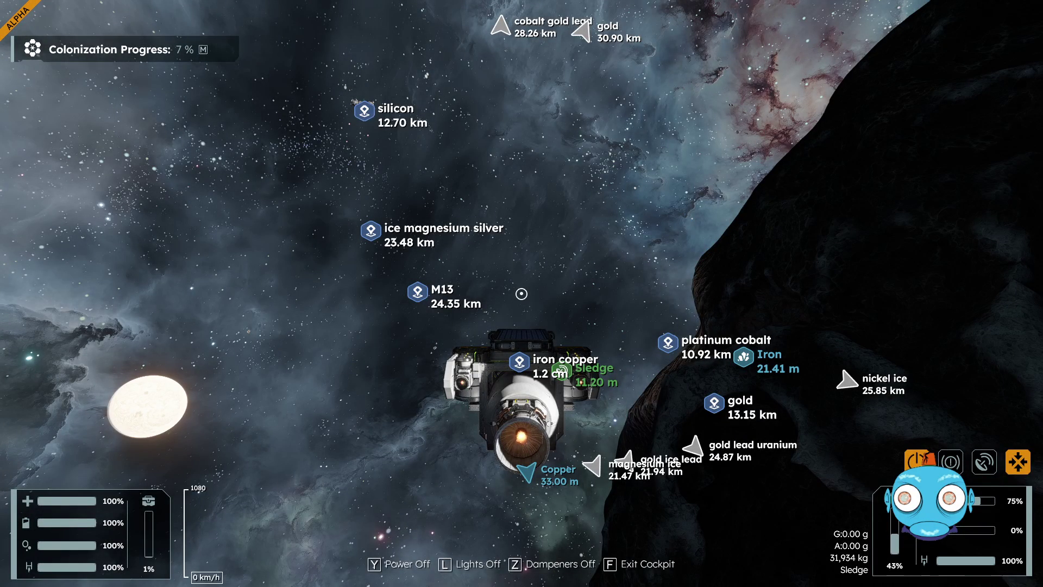
key("f")
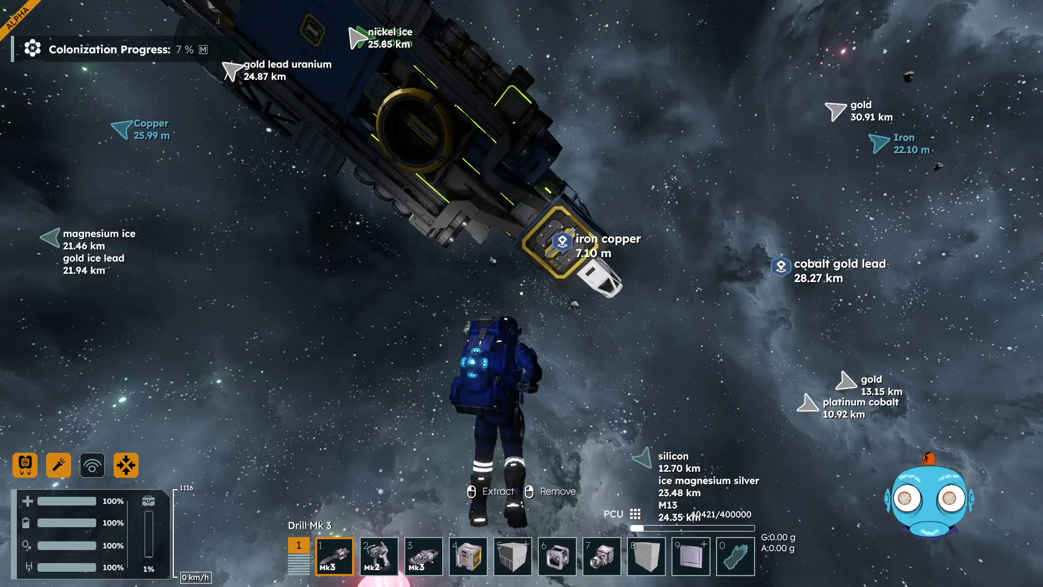
- Jetpack from the Sledge back to the asteroid's iron deposit, about 8 m from Iron
key("w")
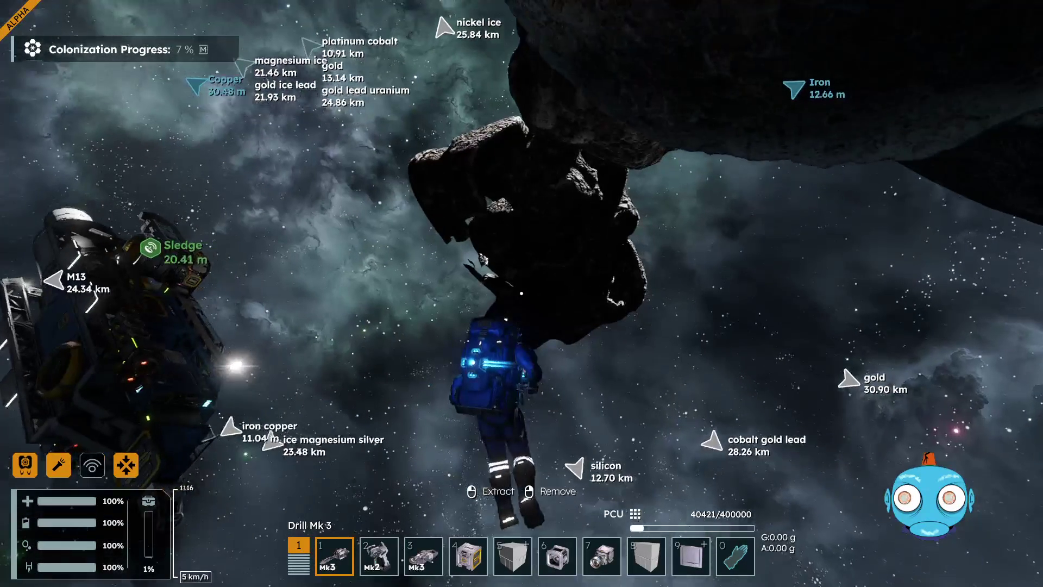
key("w")
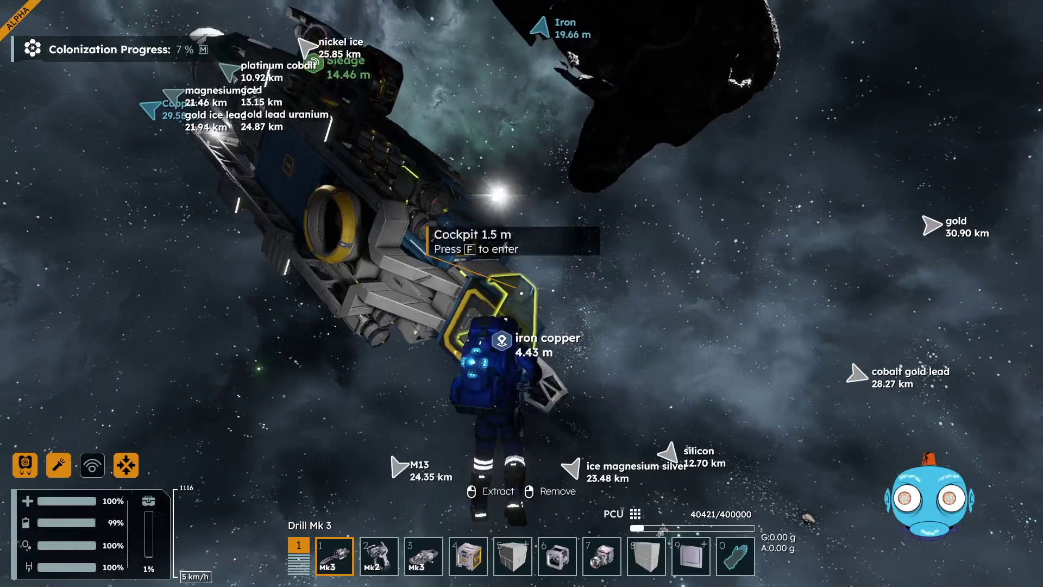
key("f")
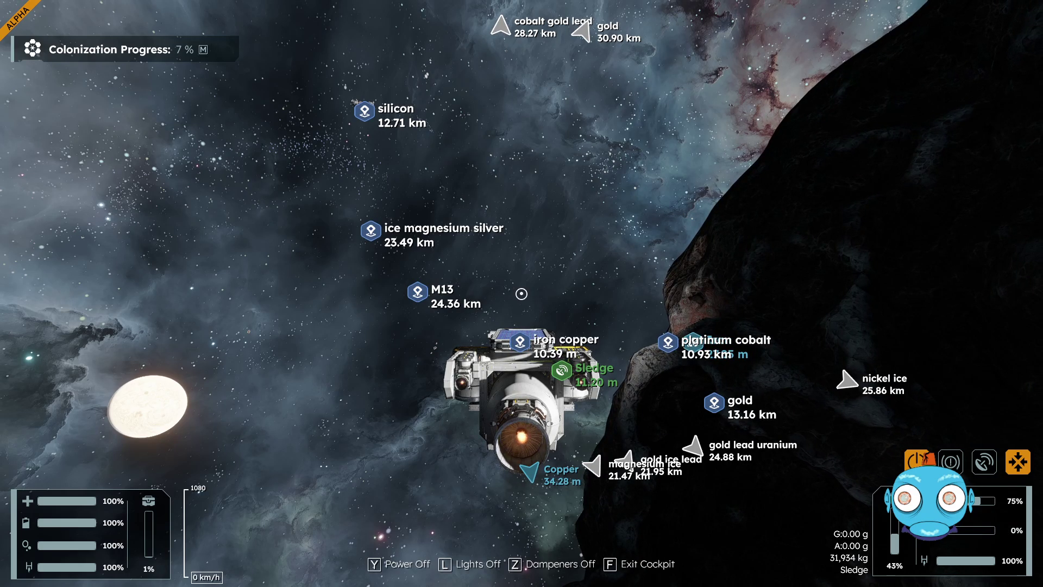
key("f")
key("w")
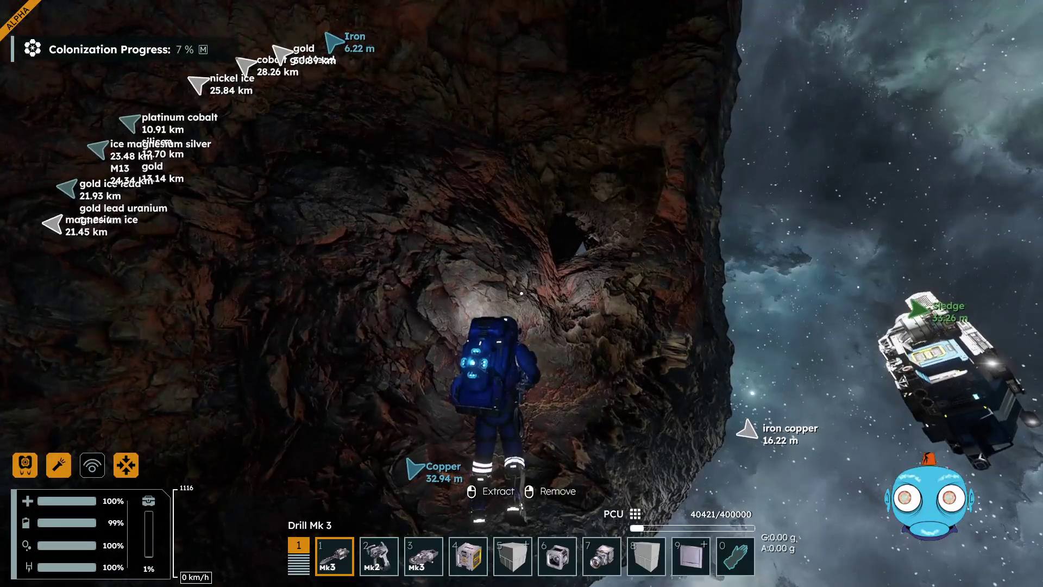
- Hand-drill iron through the cave to 89% suit capacity (2830 units), clearing extra rock without collecting it
left_click(521, 294)
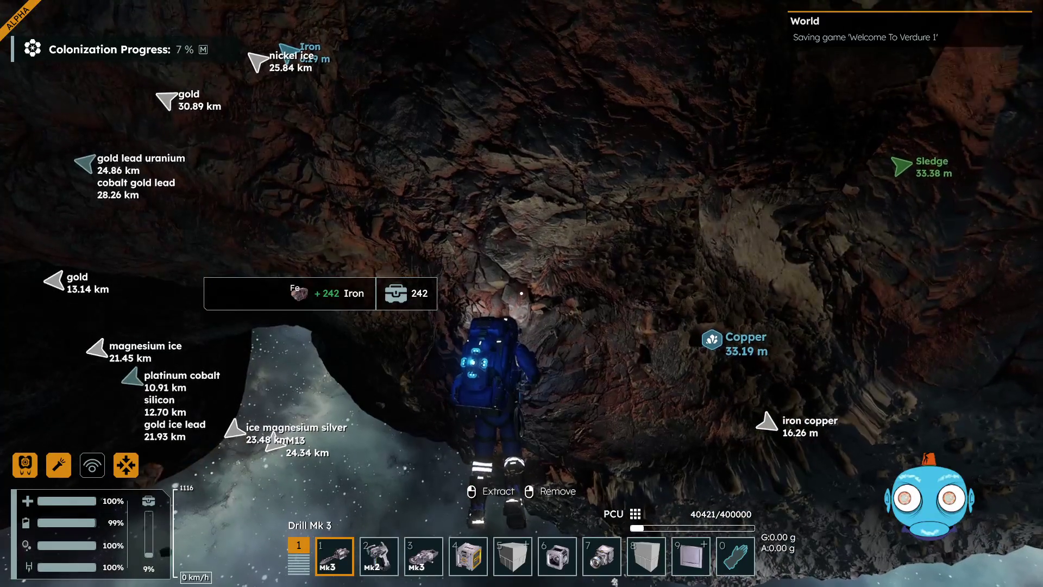
key("w")
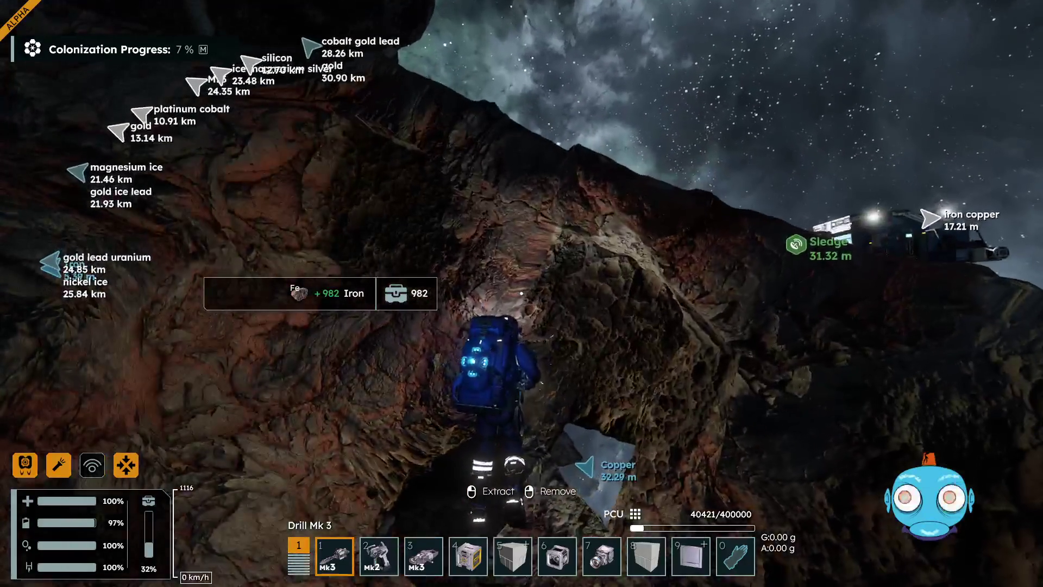
left_click(521, 294)
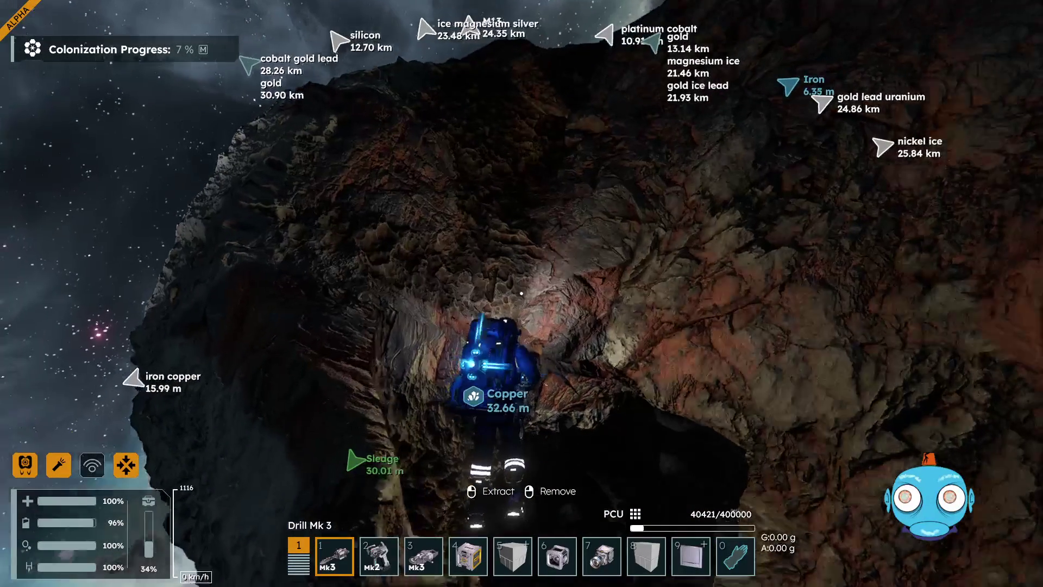
left_click(521, 293)
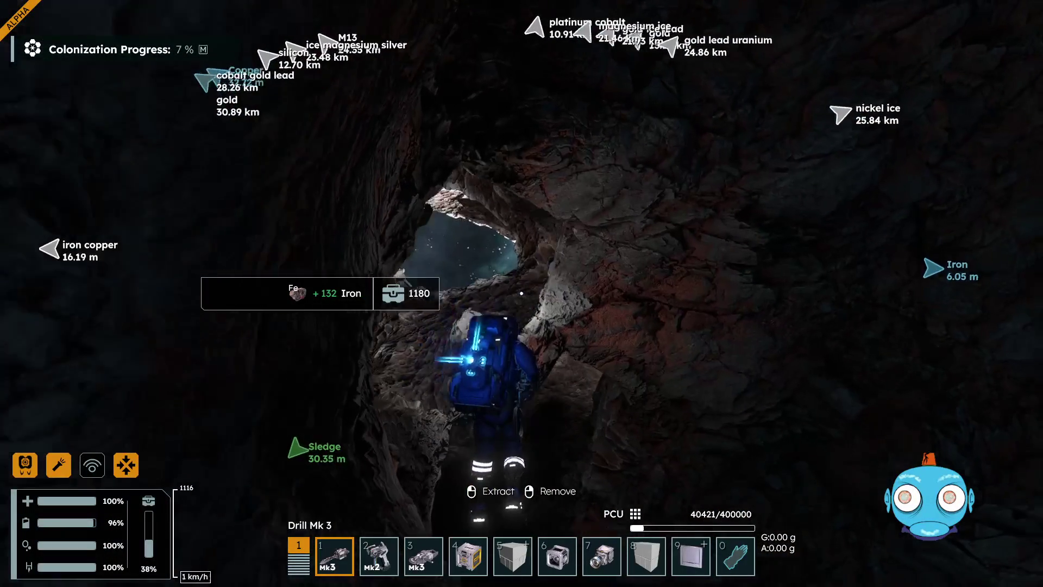
left_click(521, 293)
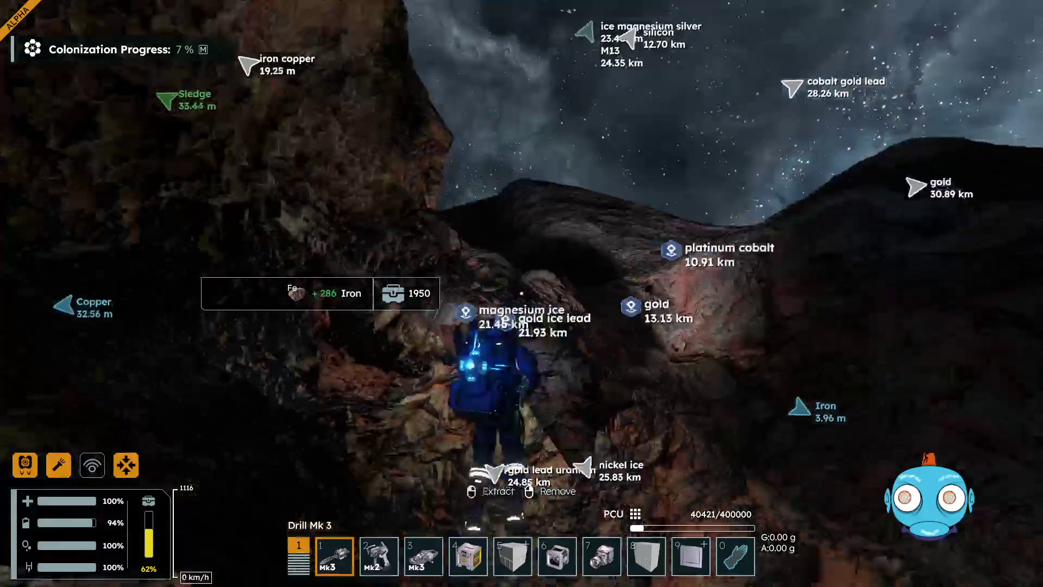
left_click(522, 293)
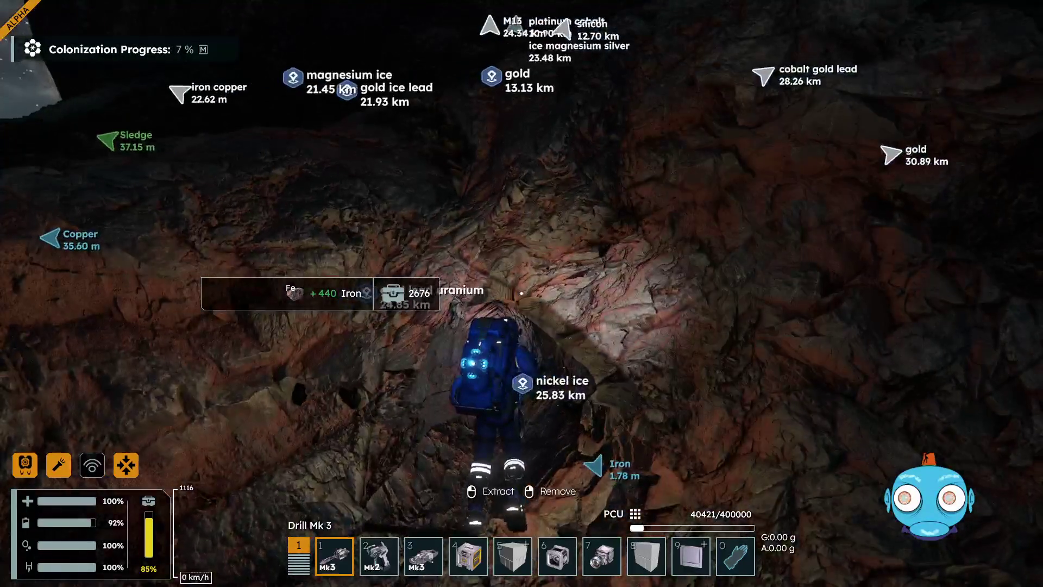
right_click(521, 293)
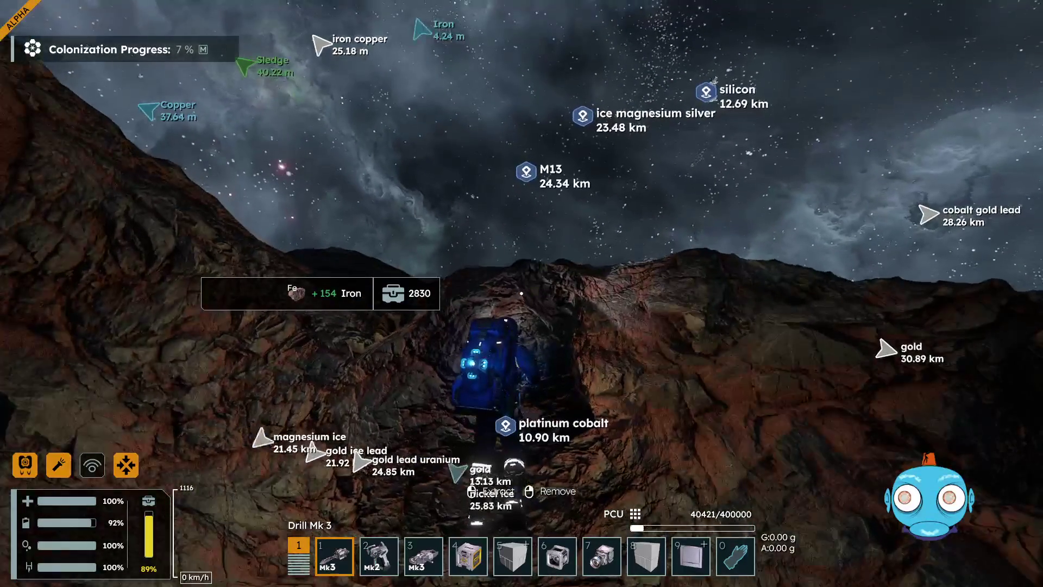
right_click(521, 293)
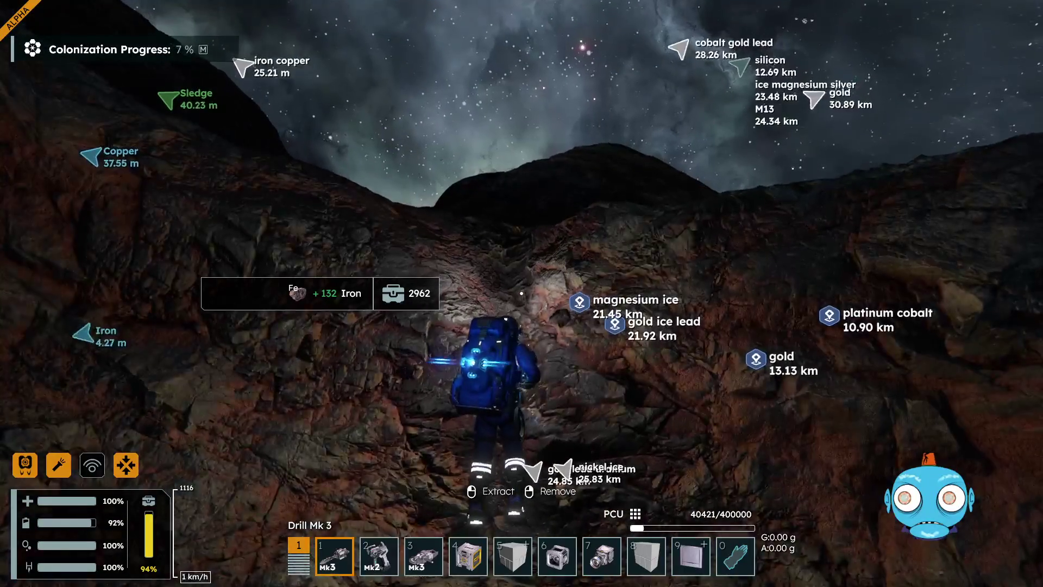